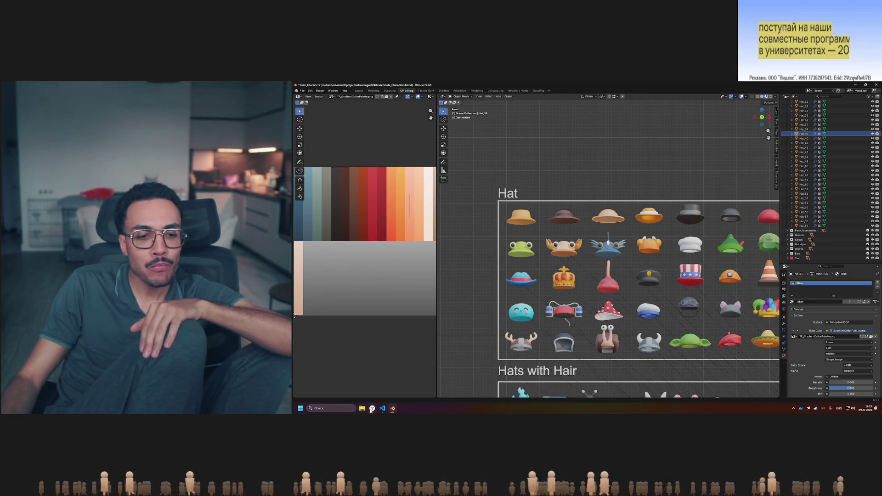
In the browser, replace the floor796 map tab with a new tab and go to Figma
key("alt+Tab")
left_click(806, 87)
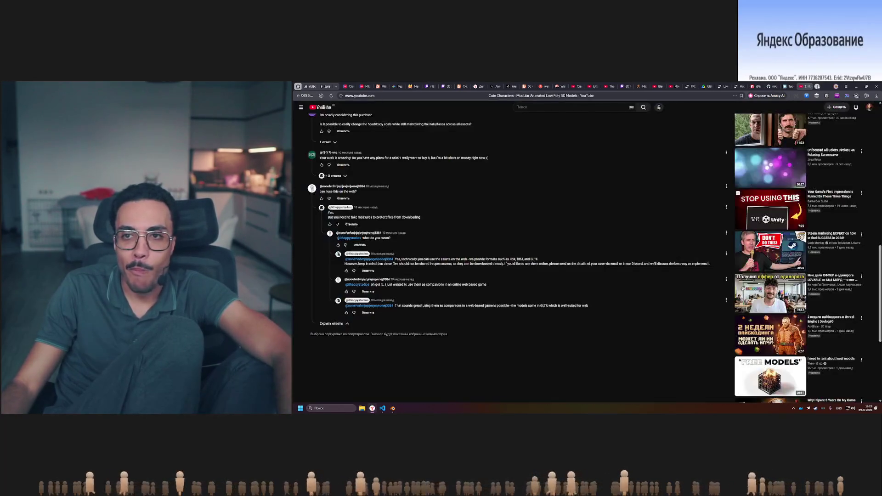
left_click(807, 87)
type("figma")
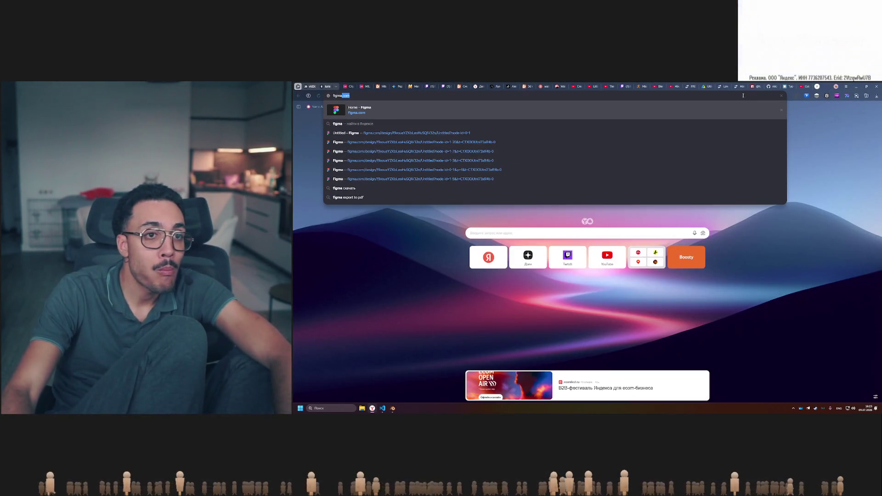
key("Return")
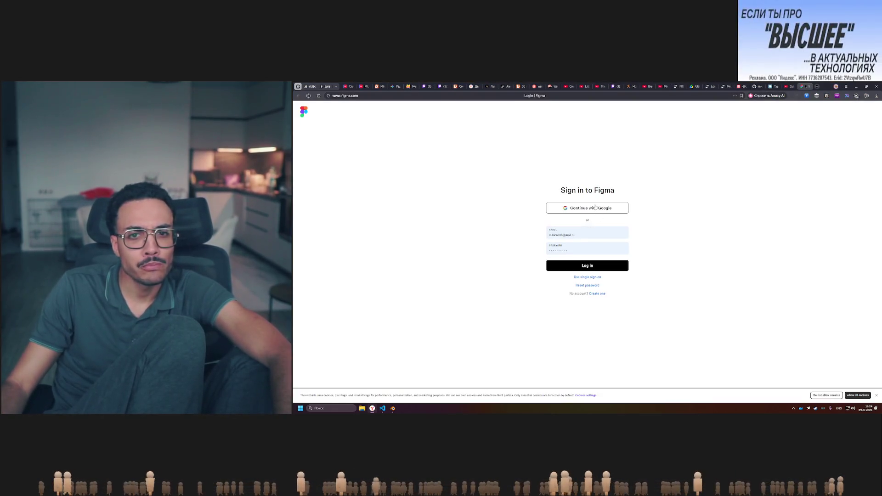
Sign in to Figma with a Google account and open the Untitled design file
left_click(595, 208)
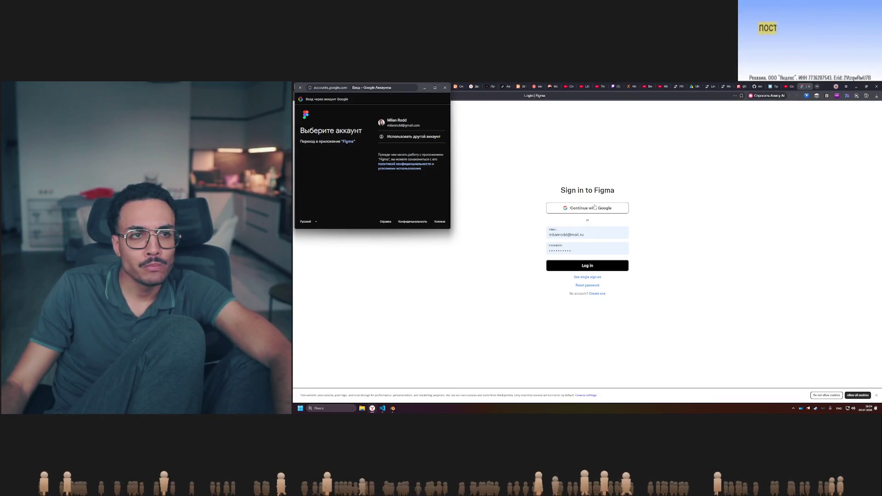
left_click(464, 134)
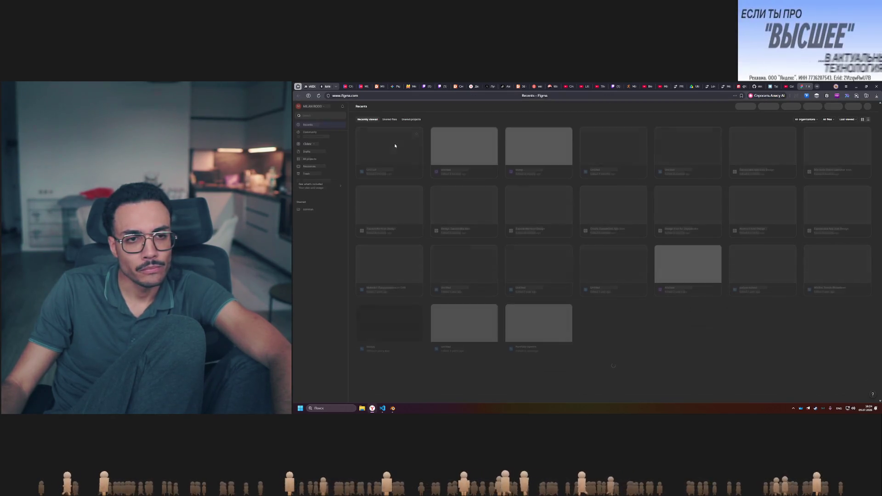
left_click(409, 153)
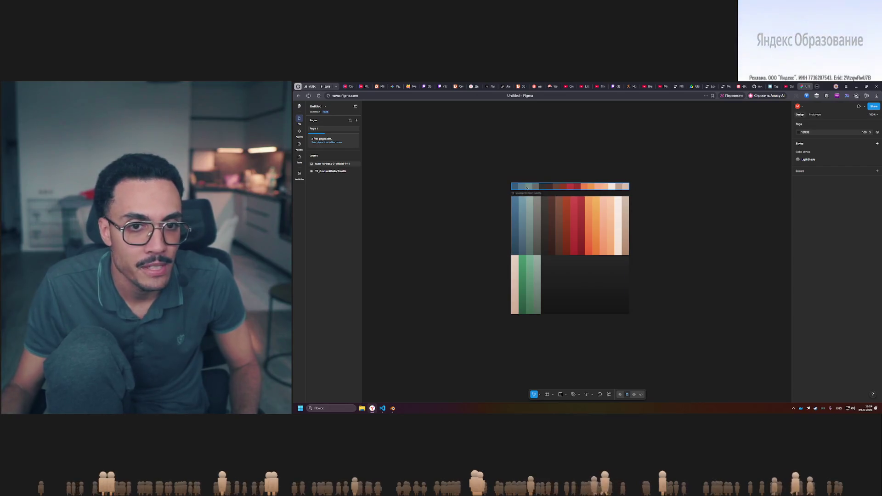
Select the TF_GradientColorPalette frame on the Figma canvas
left_click(597, 299)
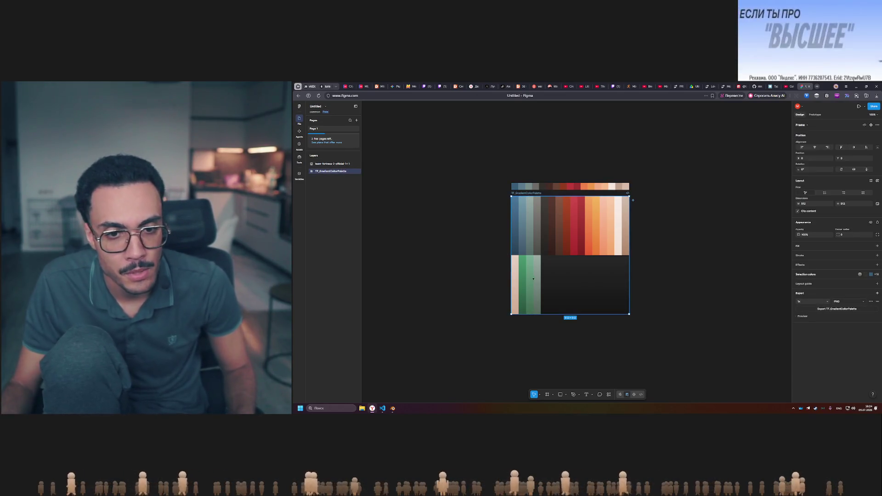
Apply grid auto layout to the palette frame, inspect Frame 2's rectangles, and reselect the frame
key("shift+a")
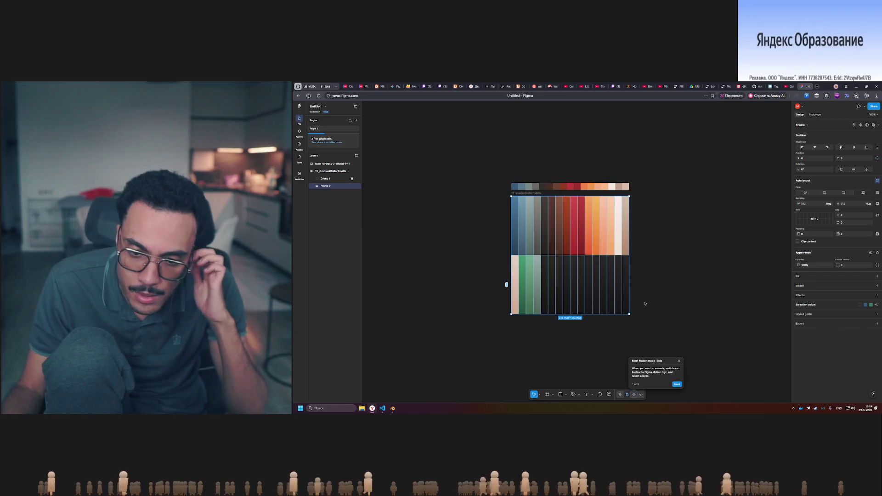
left_click(314, 186)
left_click(336, 326)
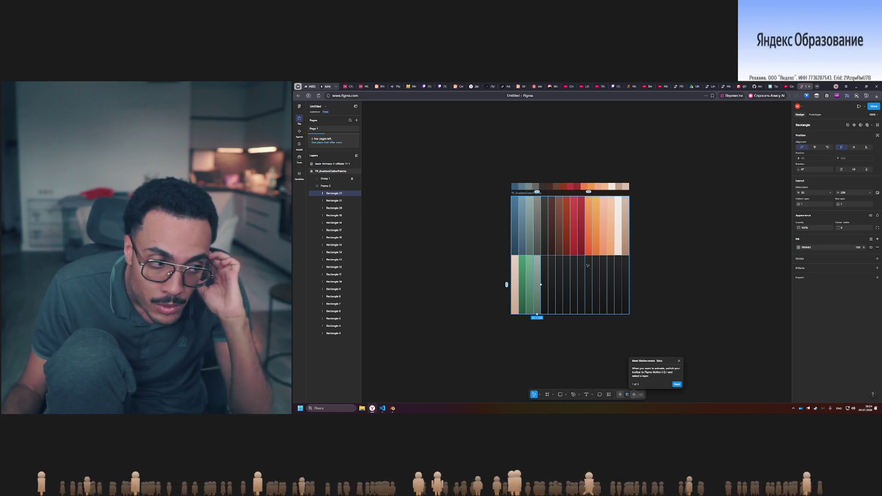
left_click(688, 268)
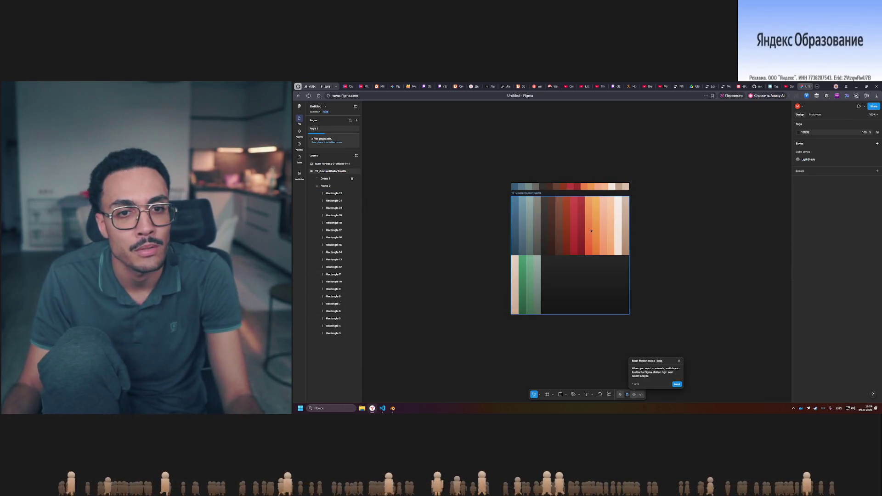
left_click(530, 194)
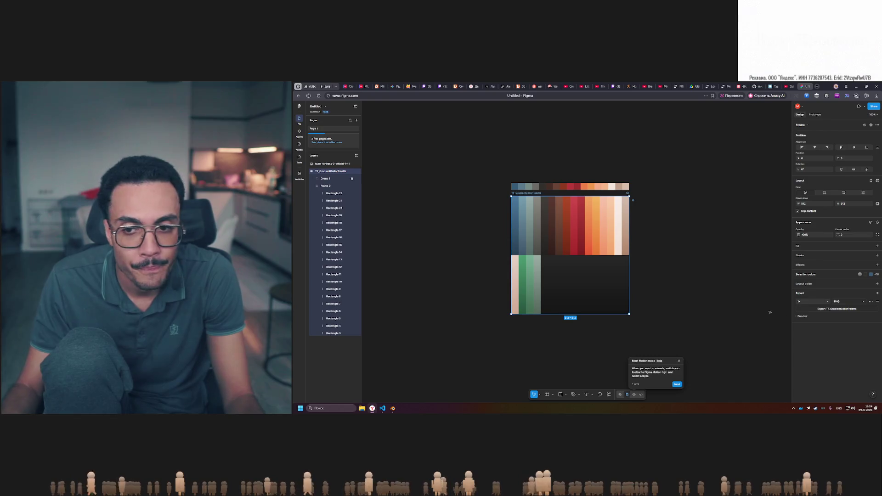
Export TF_GradientColorPalette as a PNG and show the downloaded file in its folder
left_click(861, 312)
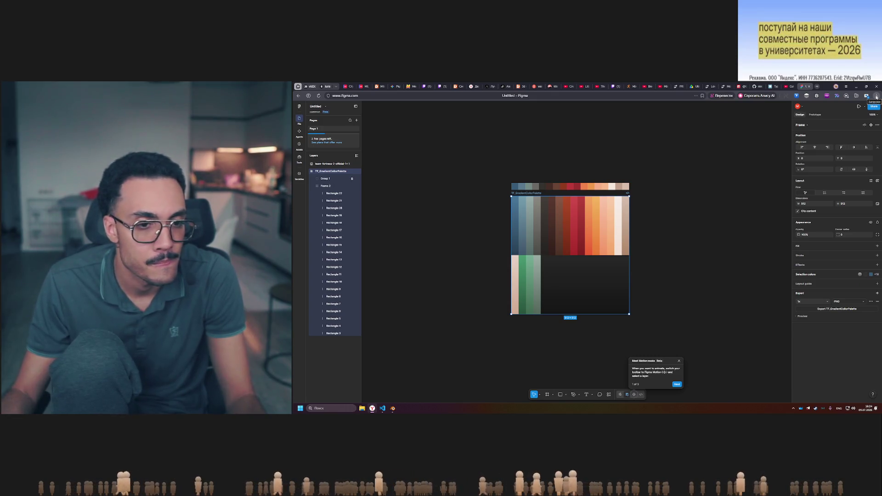
left_click(876, 96)
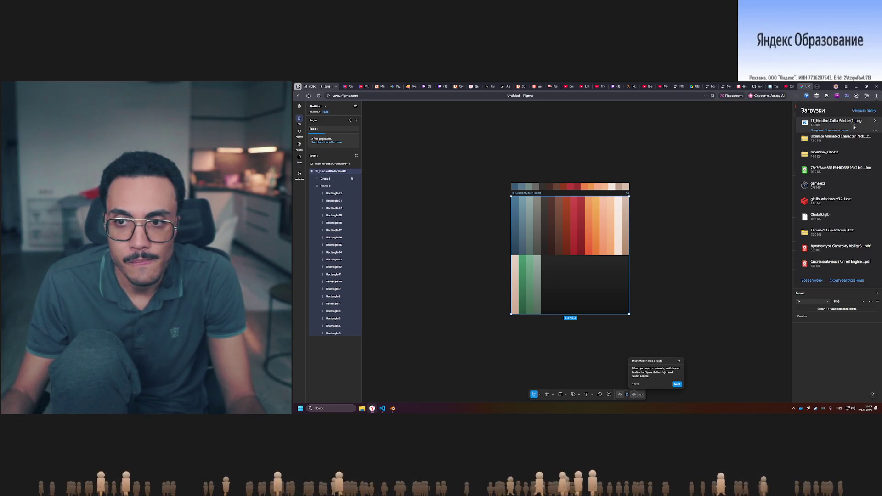
left_click(843, 131)
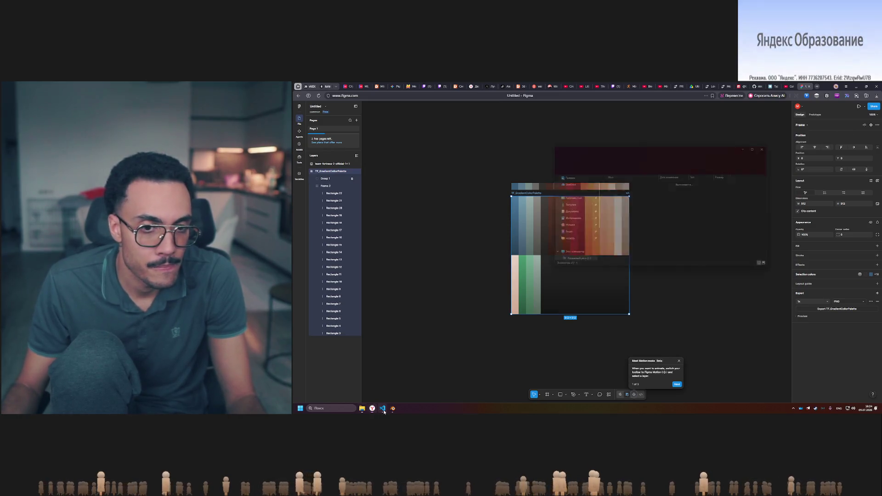
right_click(641, 187)
Reveal the project's blender folder from VS Code in File Explorer
left_click(613, 191)
left_click(383, 408)
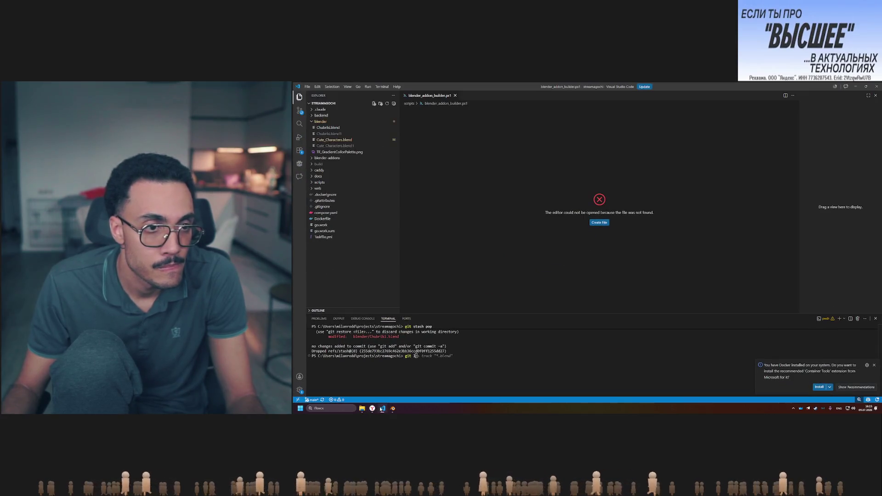
right_click(345, 122)
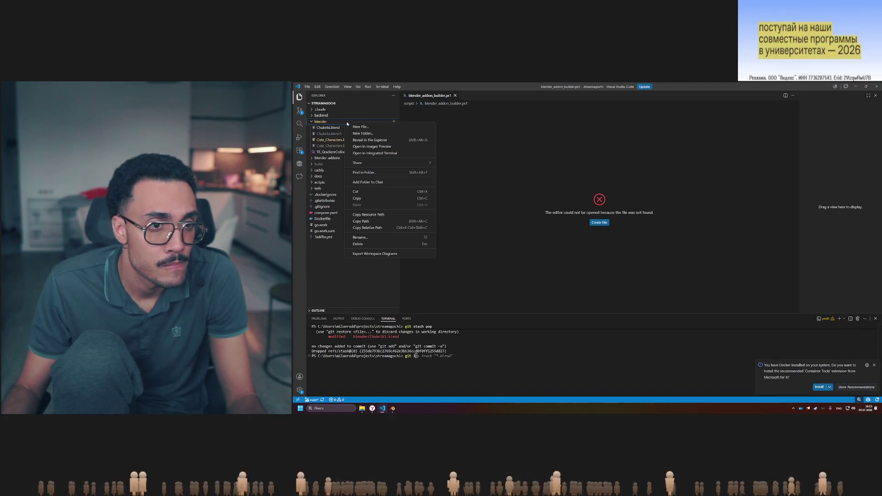
left_click(422, 141)
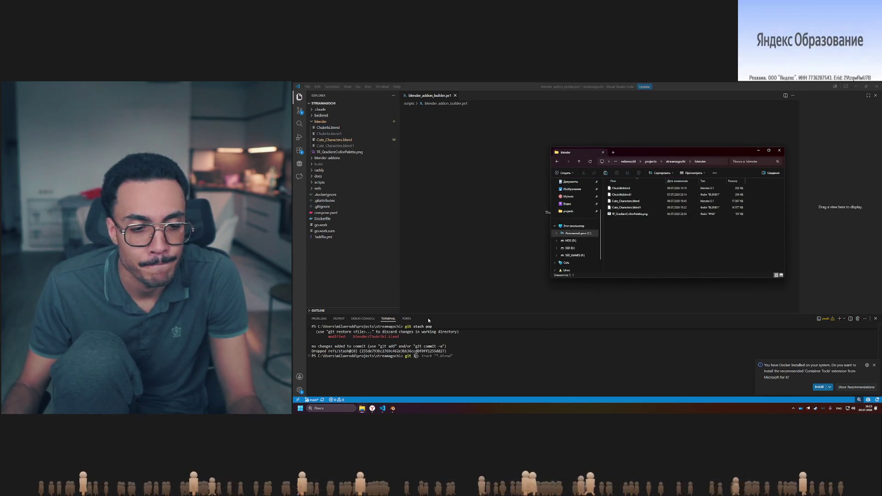
Bring the Downloads folder window to the front
key("alt+Tab")
left_click(383, 408)
mouse_move(362, 409)
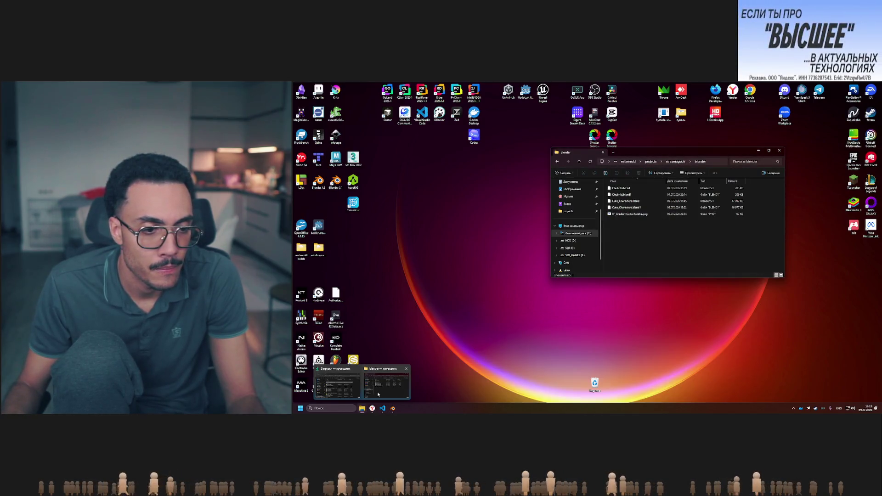
left_click(338, 382)
Place Downloads beside the blender folder, move the palette PNG over, and abandon a rename
left_click_drag(640, 154, 440, 195)
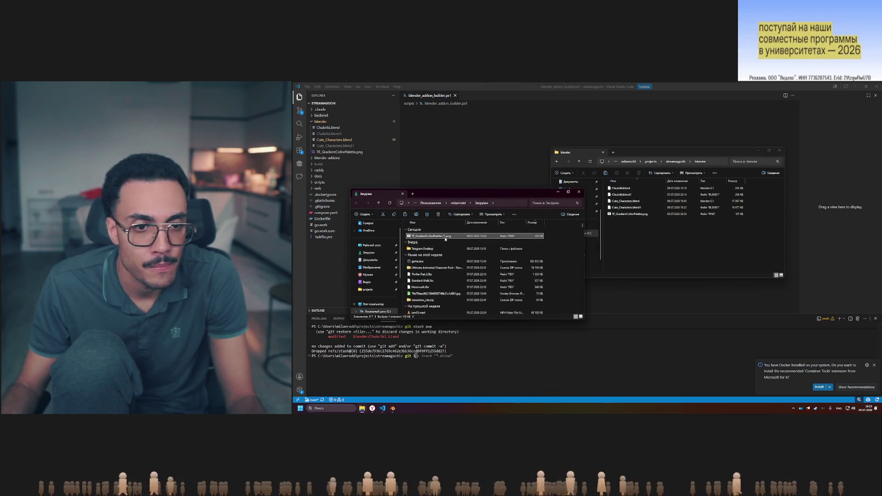
left_click_drag(659, 244, 659, 243)
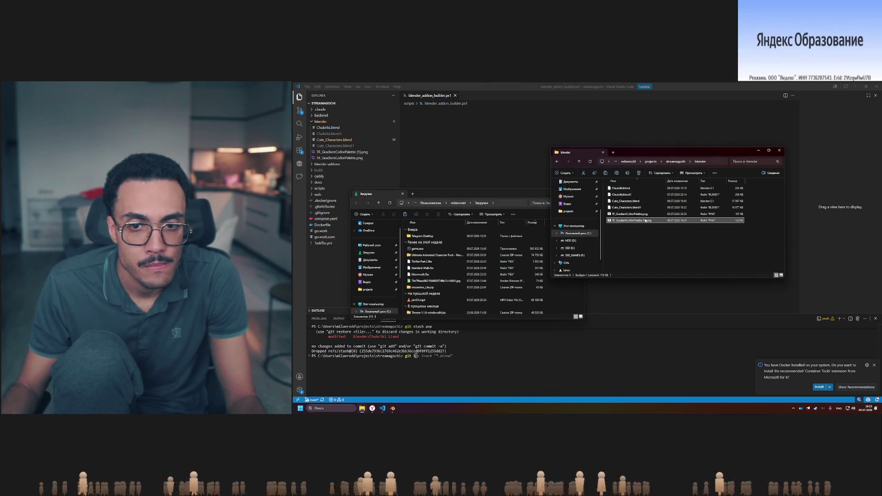
right_click(646, 221)
left_click(685, 380)
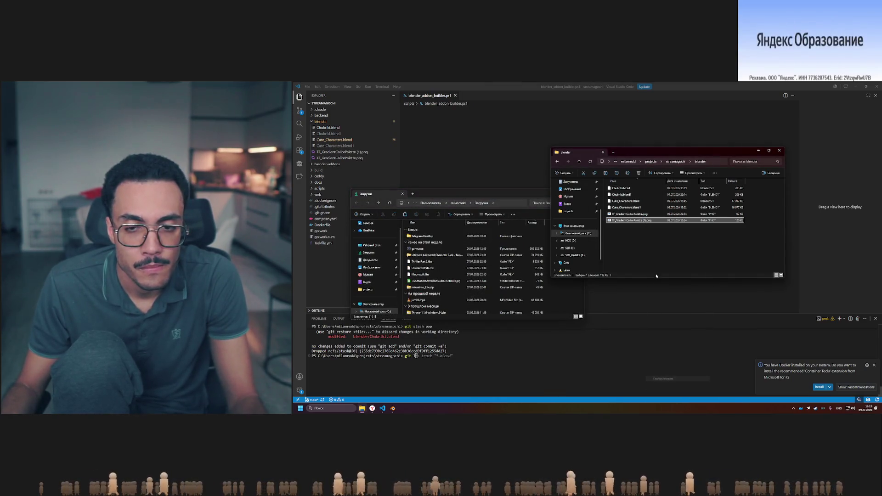
left_click(647, 222)
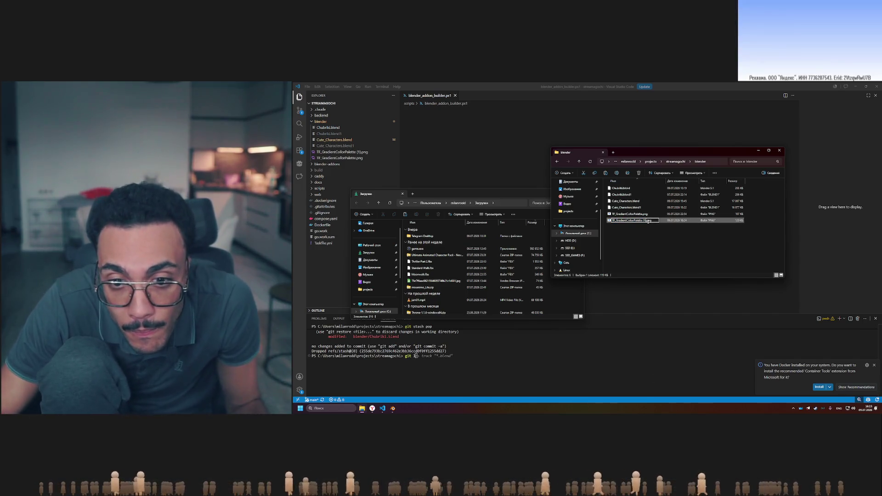
key("BackSpace")
type("2")
key("Return")
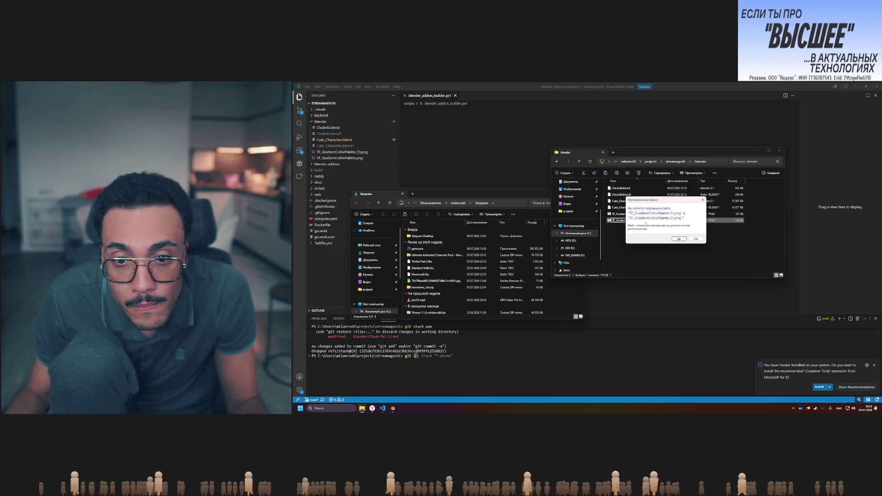
left_click(694, 240)
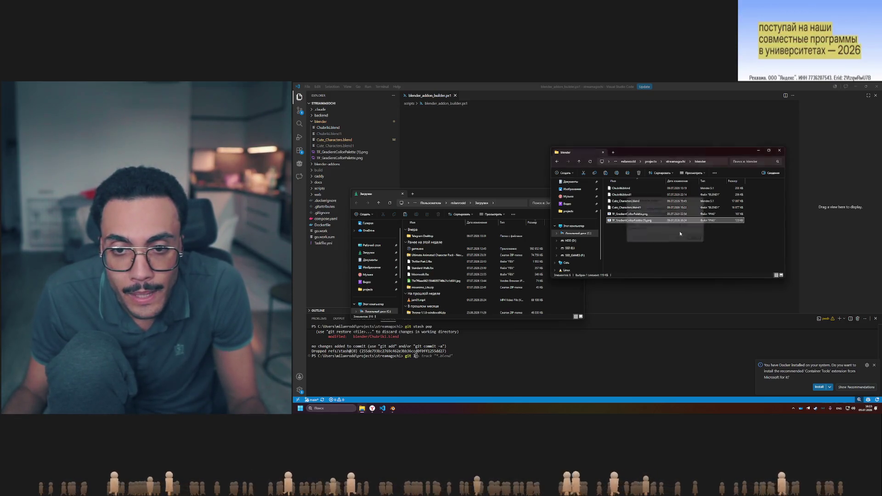
Delete the old palette PNG and rename the new one, removing its ' (1)' suffix
left_click(645, 214)
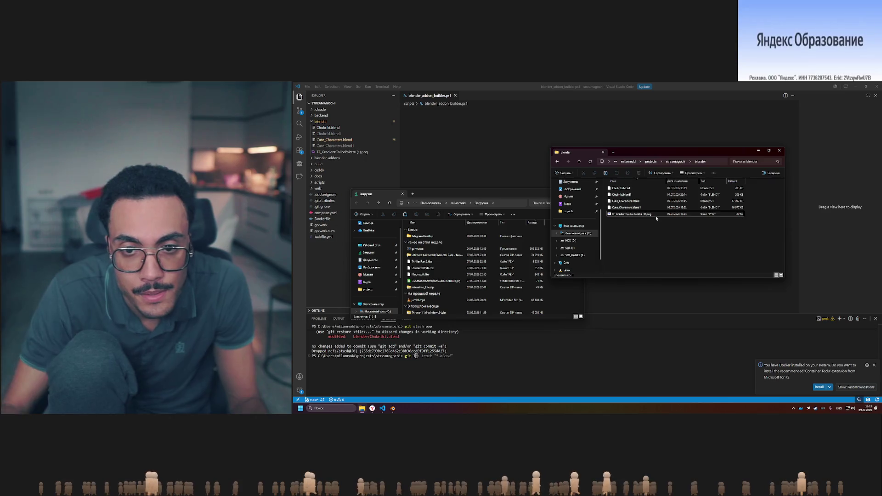
key("Delete")
right_click(656, 216)
left_click(680, 376)
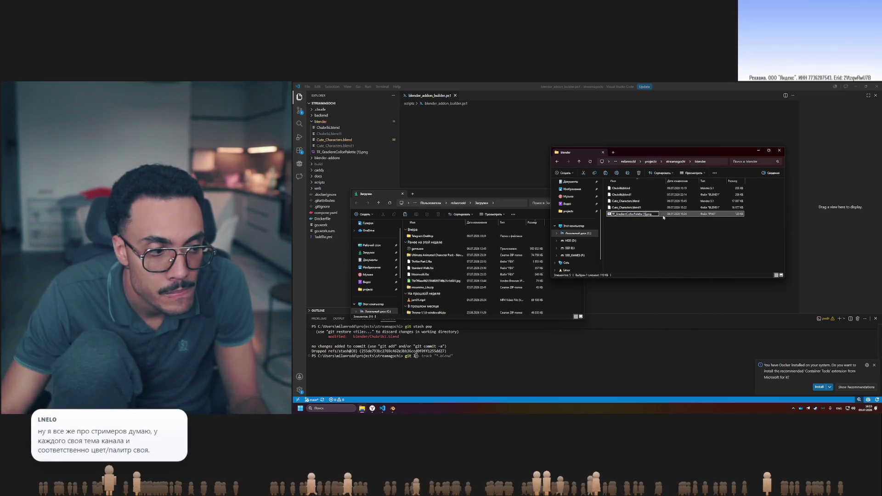
key("BackSpace")
key("BackSpace")
key("BackSpace")
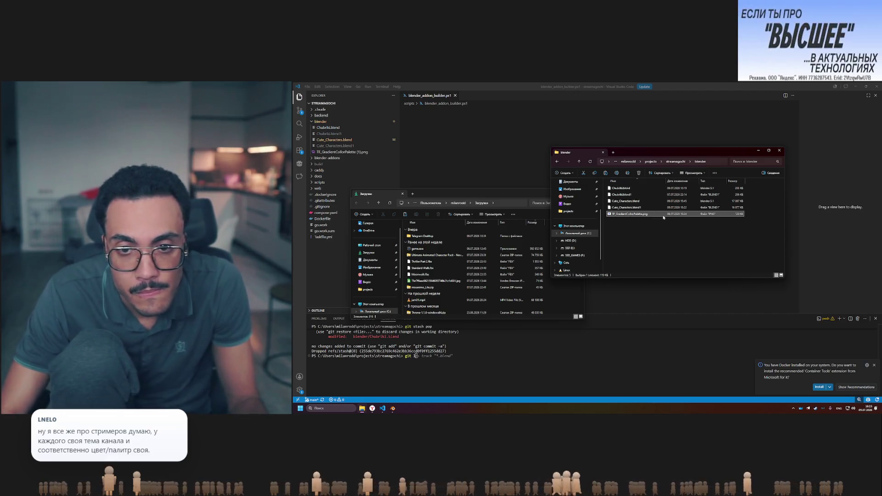
left_click(637, 236)
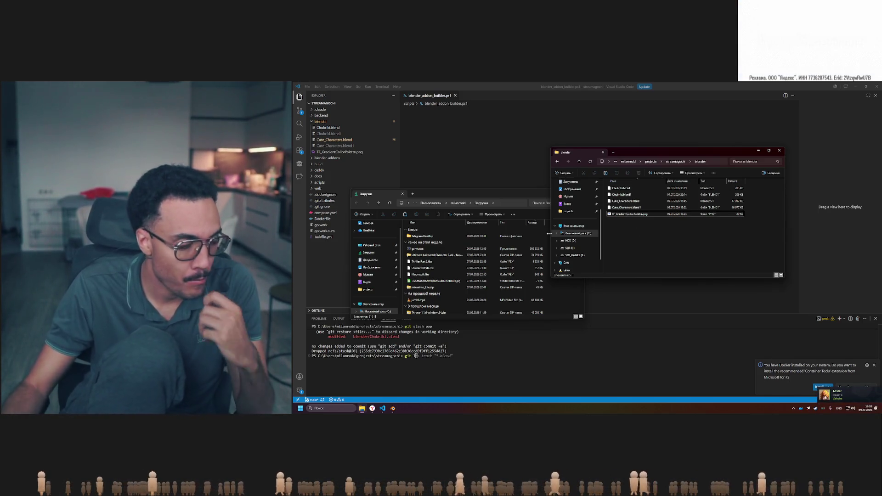
Dismiss the Docker notification in VS Code and bring Blender to the front
left_click(874, 366)
mouse_move(392, 409)
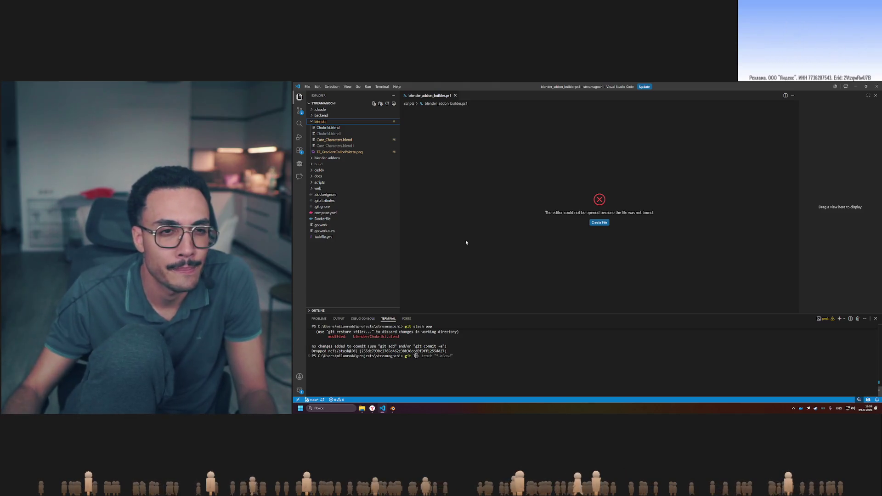
left_click(393, 409)
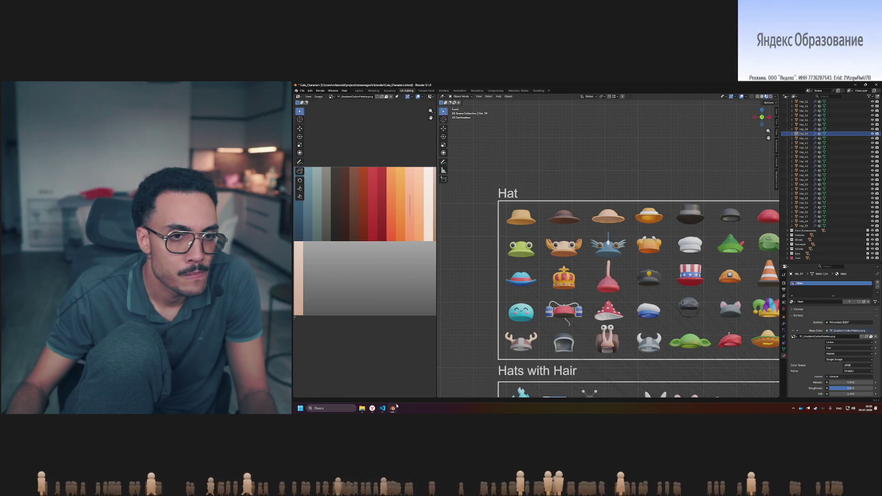
Check the loaded images list unchanged, then close Blender and minimize VS Code
left_click(338, 98)
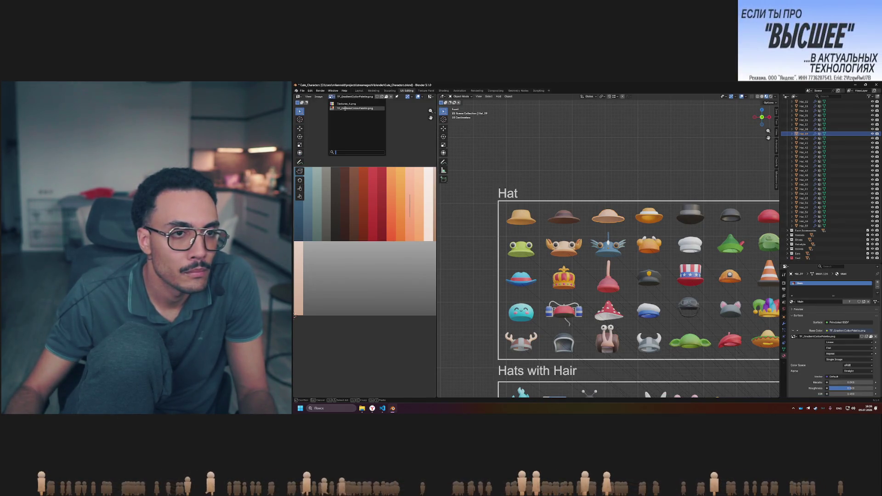
left_click(425, 127)
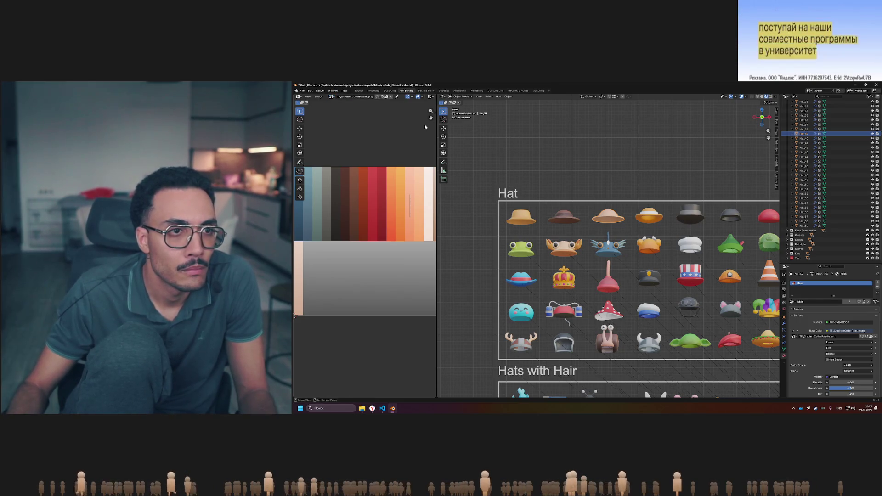
left_click(876, 86)
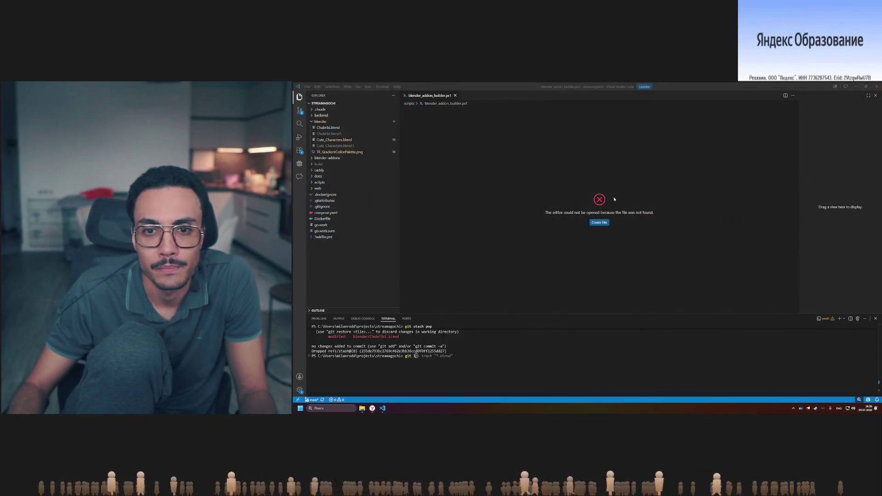
left_click(856, 86)
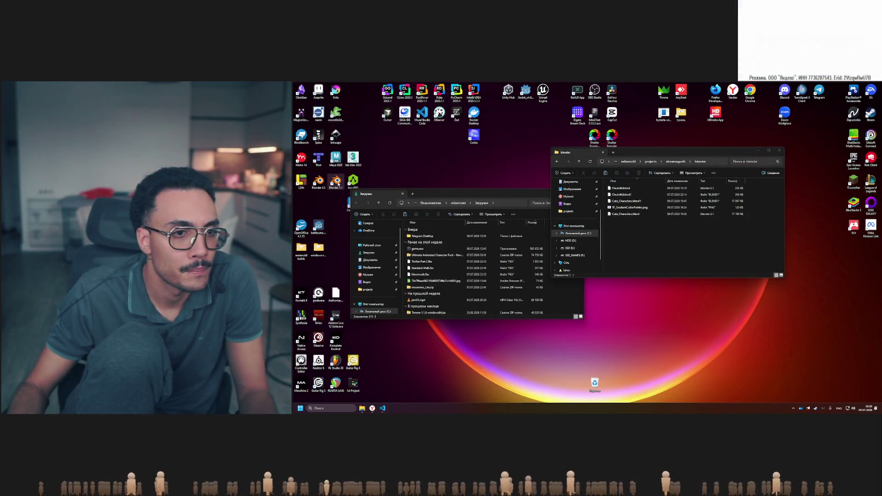
Launch Blender from its desktop shortcut
double_click(335, 182)
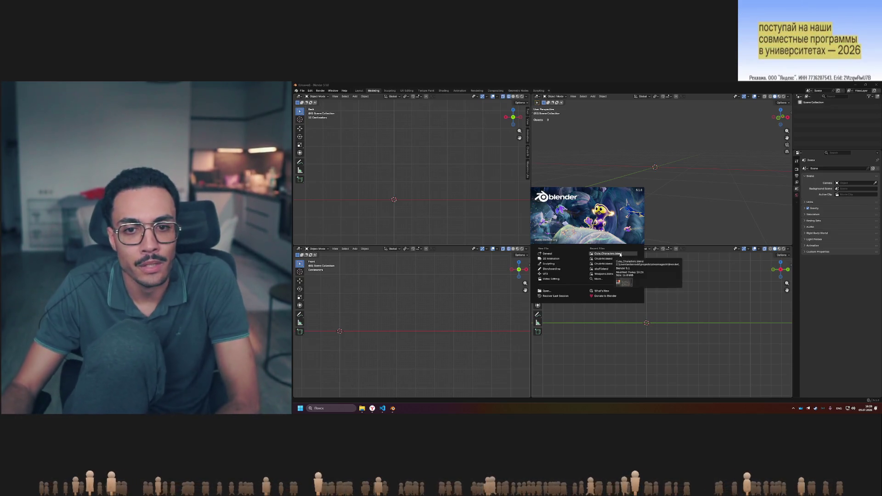
Open Cute_Characters.blend from the splash screen's recent files
left_click(611, 254)
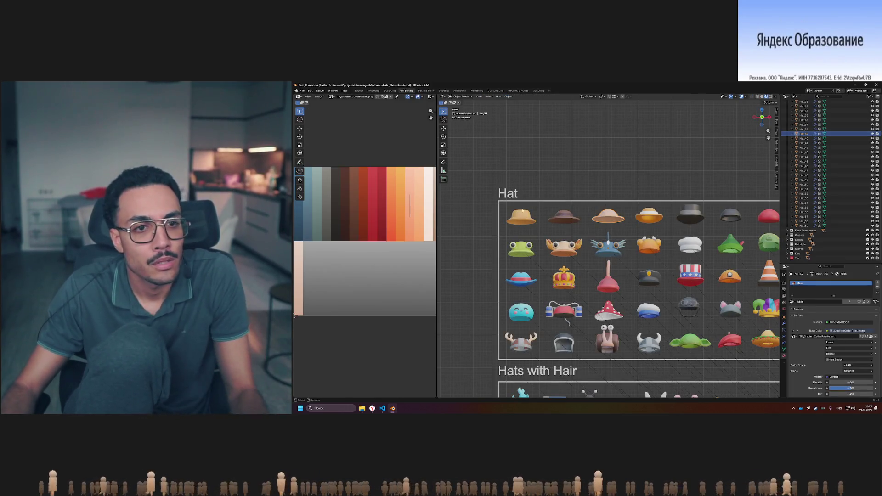
scroll(378, 218, "down", 1)
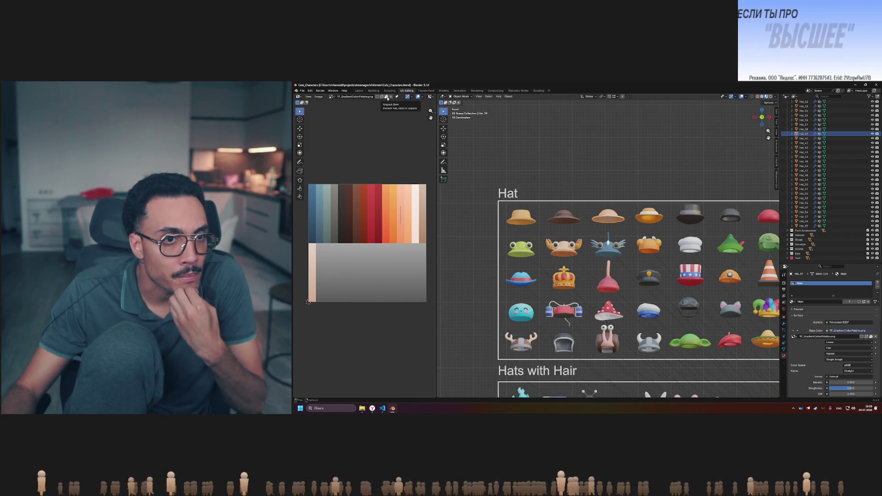
left_click(332, 97)
left_click(333, 98)
Unpack the palette image to use its file in the original location, then browse images
left_click(385, 98)
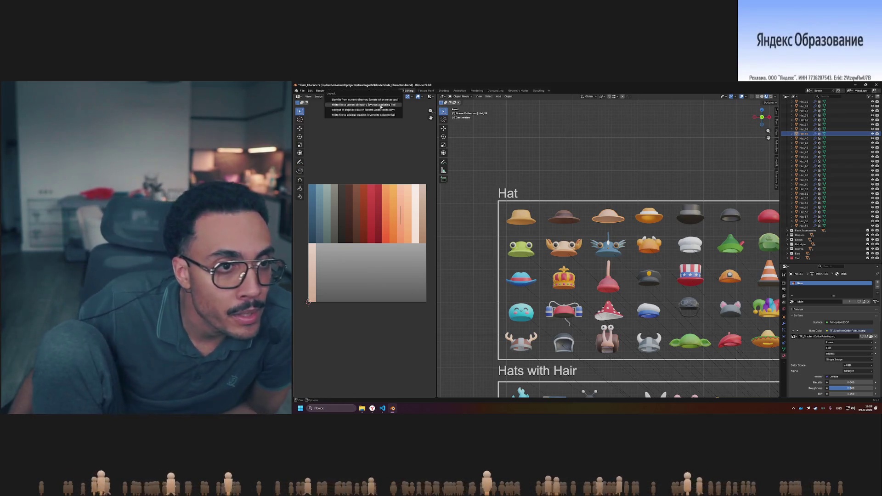
left_click(382, 115)
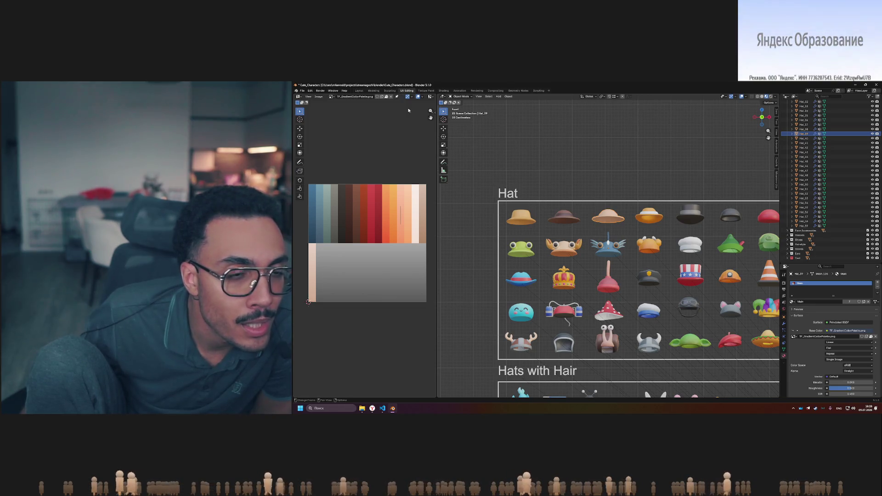
left_click(380, 97)
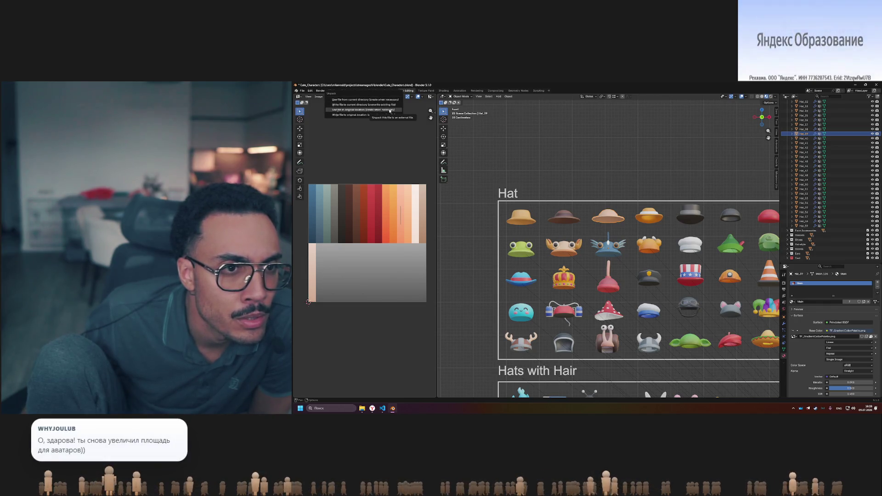
left_click(390, 110)
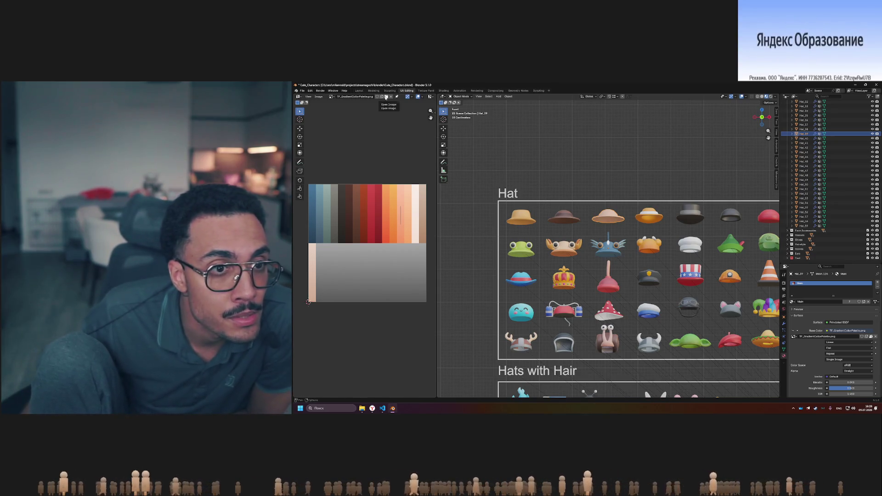
left_click(386, 98)
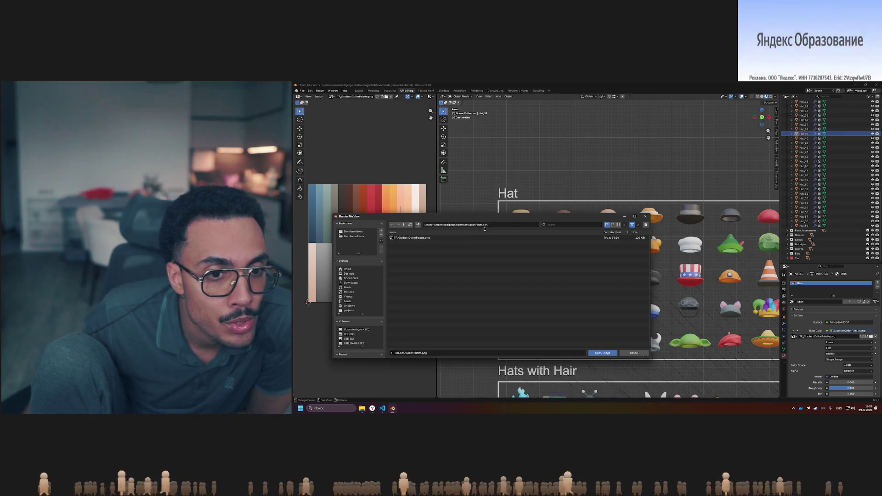
Reload TF_GradientColorPalette.png, now with green swatches, into the UV image editor
double_click(416, 238)
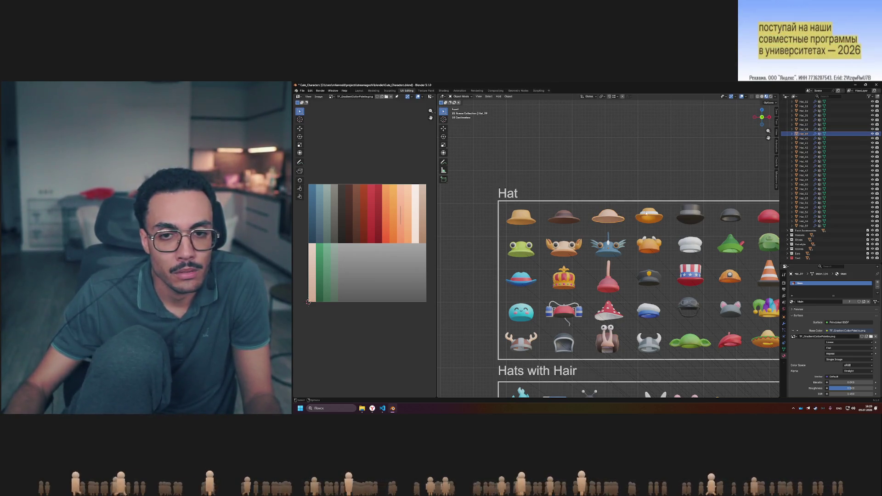
Select the orange Hat_40 and zoom in on the crab, fish, crown and plunger hats
left_click(647, 213)
scroll(599, 211, "up", 1)
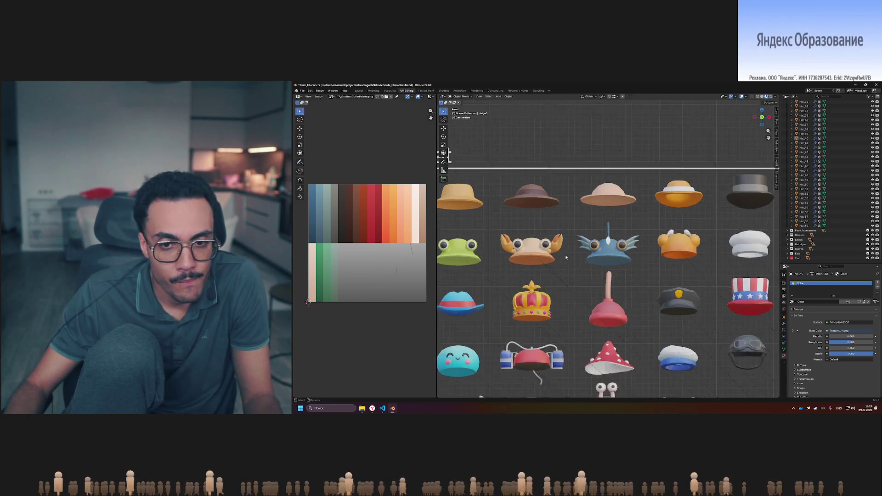
scroll(607, 223, "up", 2)
scroll(618, 238, "up", 2)
scroll(609, 236, "up", 2)
scroll(612, 234, "up", 1)
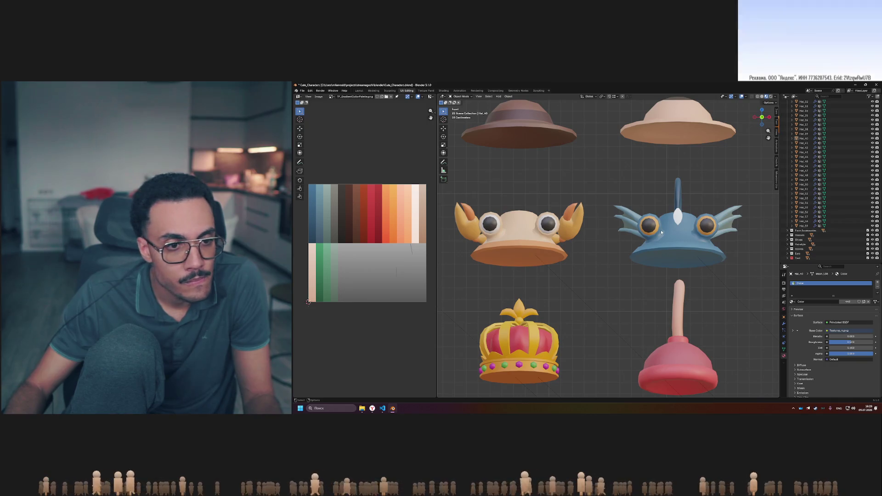
Select the fish hat and enter Edit Mode to show its UVs over the palette
left_click(636, 235)
key("Tab")
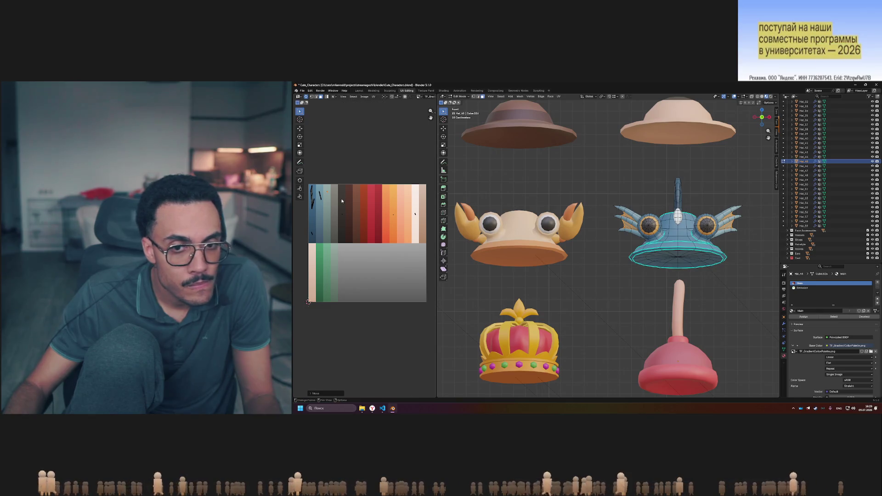
key("Tab")
left_click(593, 184)
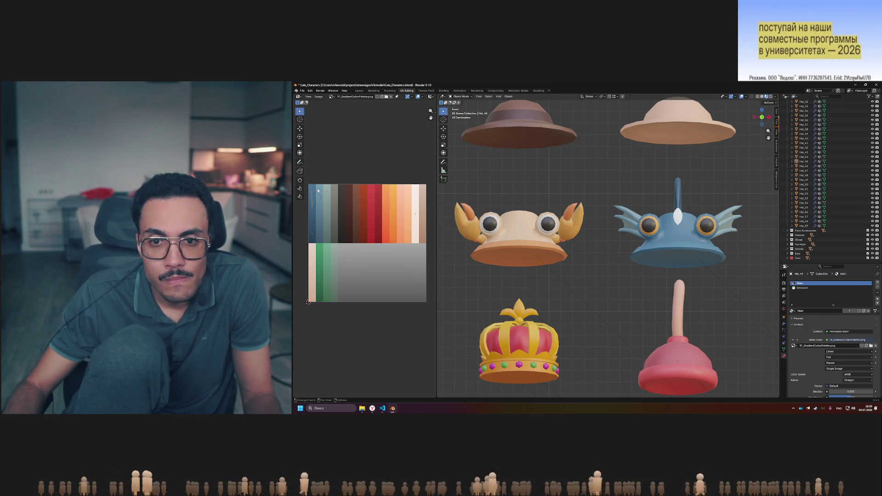
key("Tab")
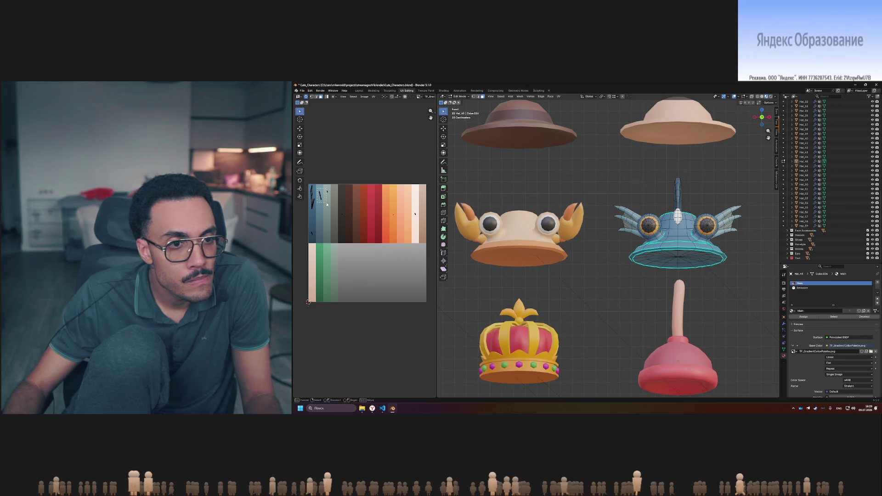
Move the fish hat's fin UVs onto the palette's blue swatches, previewing the colour in Object Mode
left_click_drag(327, 205, 327, 205)
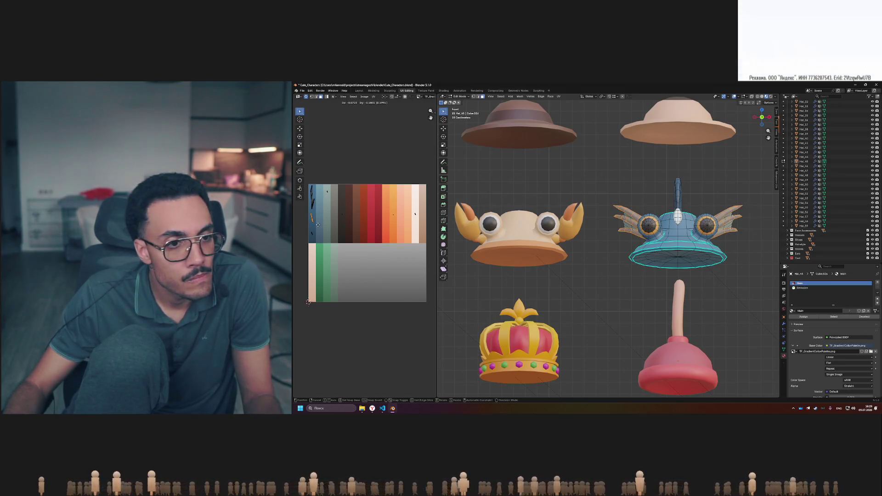
left_click(318, 225)
key("Tab")
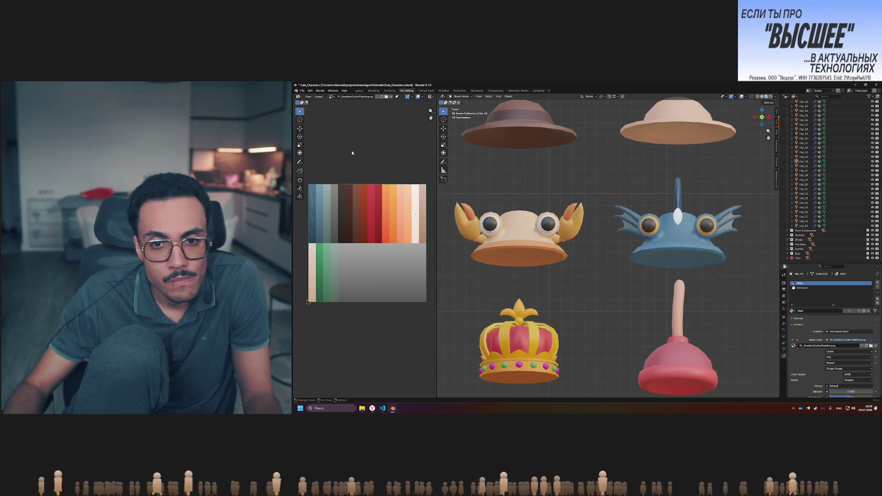
key("Tab")
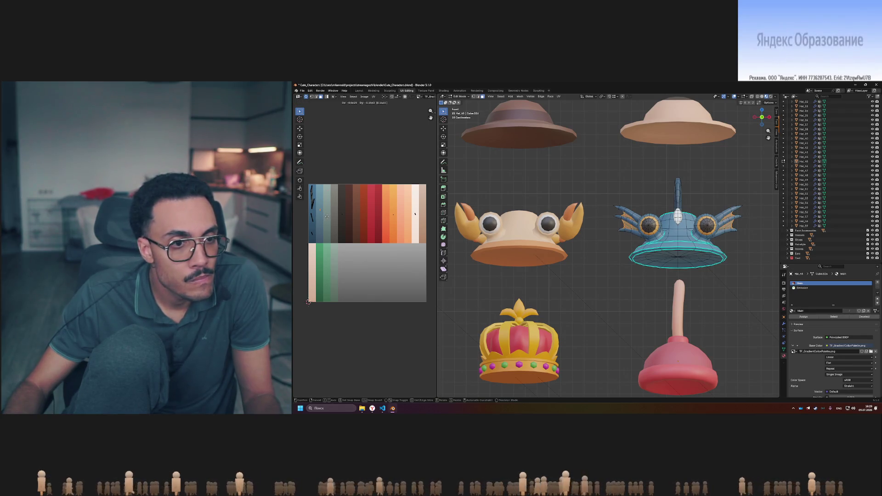
key("Tab")
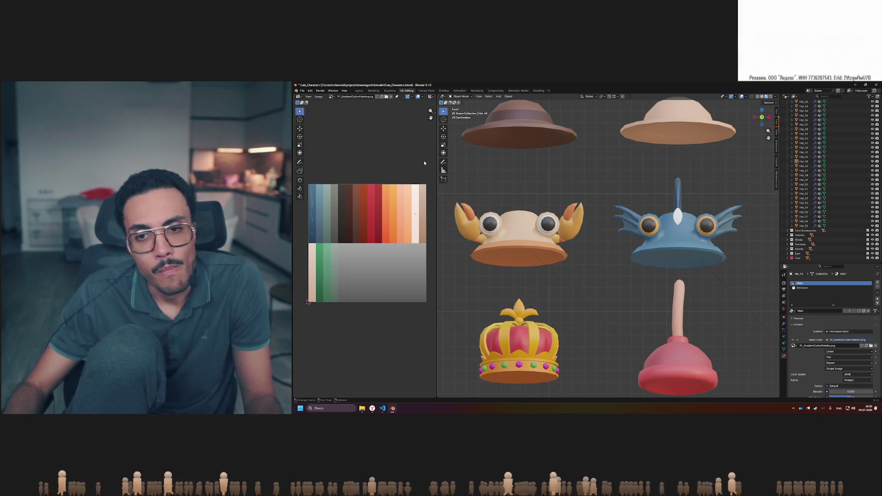
key("Tab")
key("g")
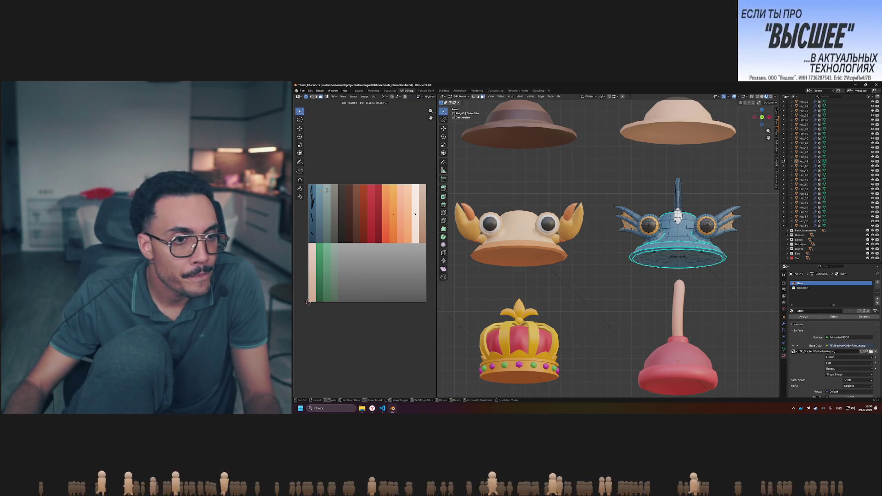
key("Tab")
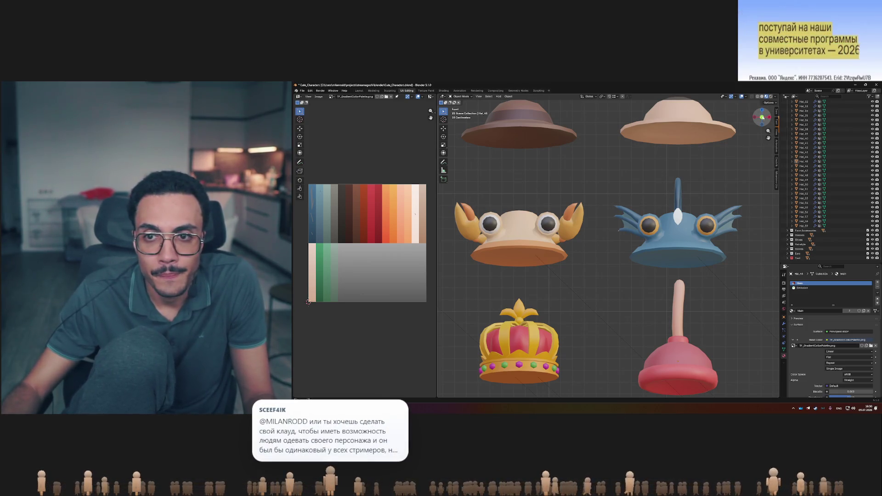
left_click(777, 131)
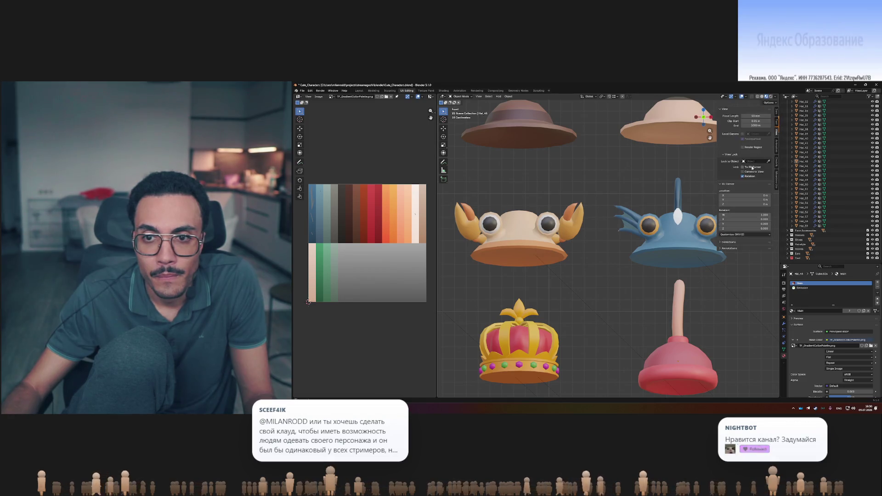
Close the sidebar and frame the whole asset board in front orthographic view
key("n")
mouse_move(680, 211)
middle_mouse_down()
mouse_move(706, 233)
mouse_move(643, 248)
mouse_move(643, 230)
mouse_move(663, 233)
middle_mouse_up()
scroll(644, 249, "up", 3)
scroll(634, 231, "down", 3)
scroll(634, 231, "up", 3)
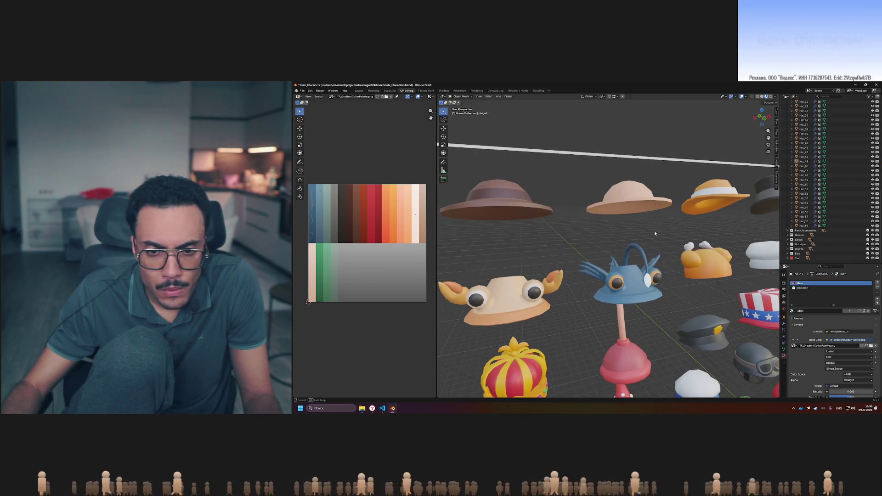
scroll(655, 233, "down", 5, "shift")
scroll(655, 226, "right", 5, "ctrl")
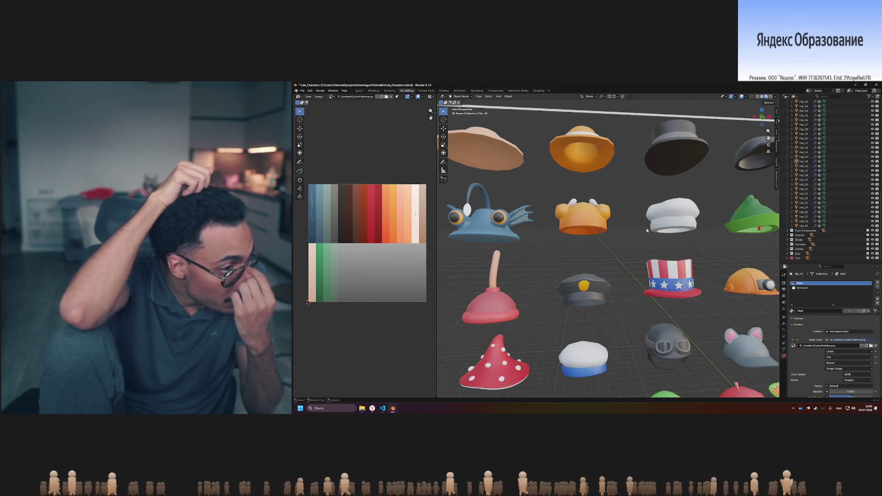
key("KP_1")
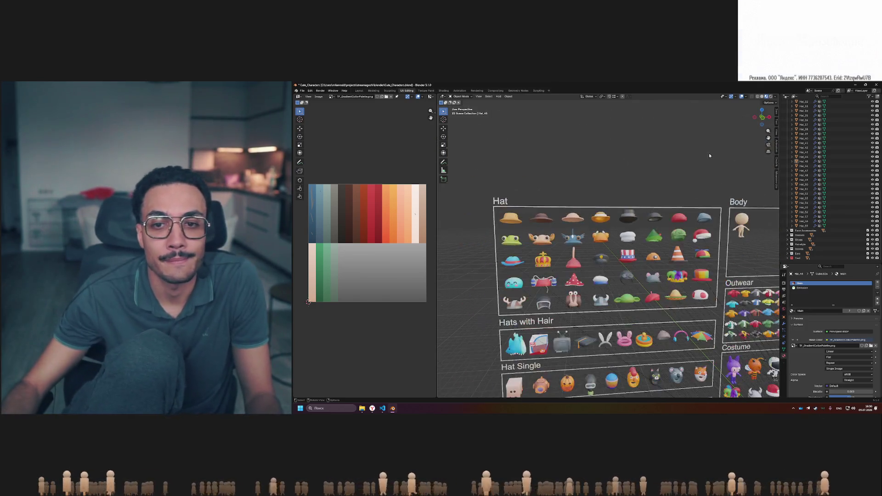
scroll(735, 138, "down", 2)
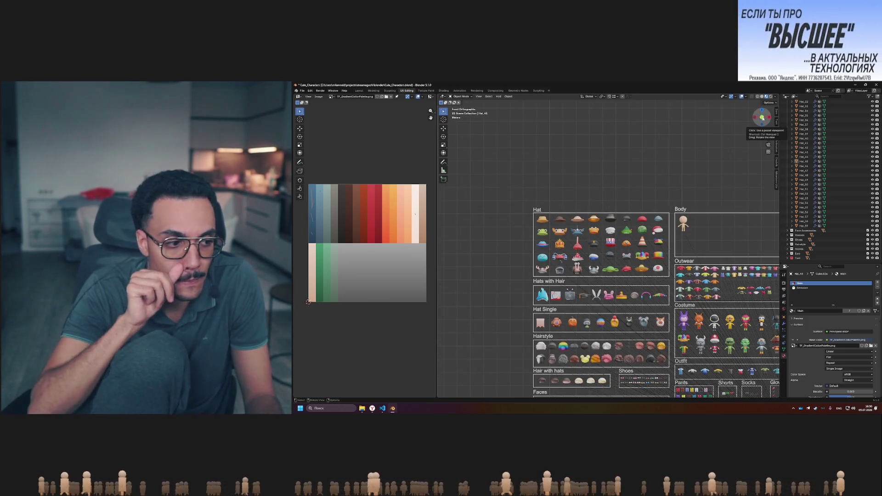
scroll(591, 202, "up", 4)
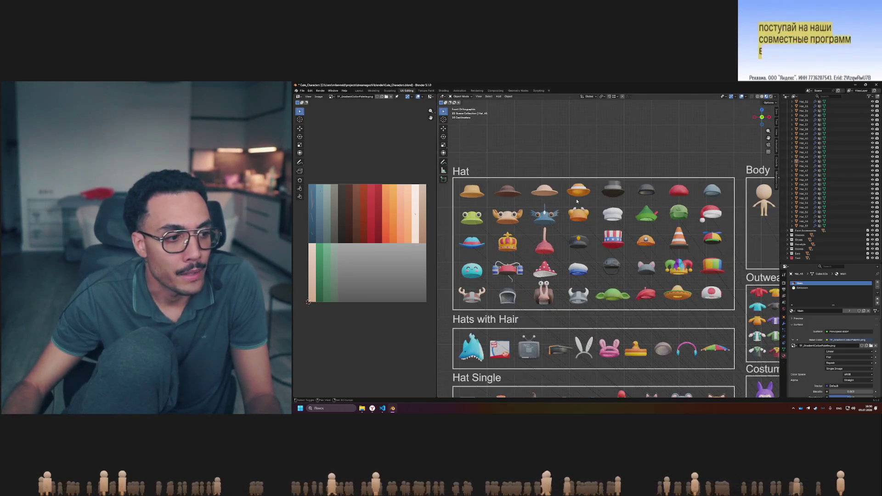
Select the frog hat and enter Edit Mode to show its UVs
middle_click_drag(591, 203, 608, 191, "shift")
scroll(585, 201, "up", 2)
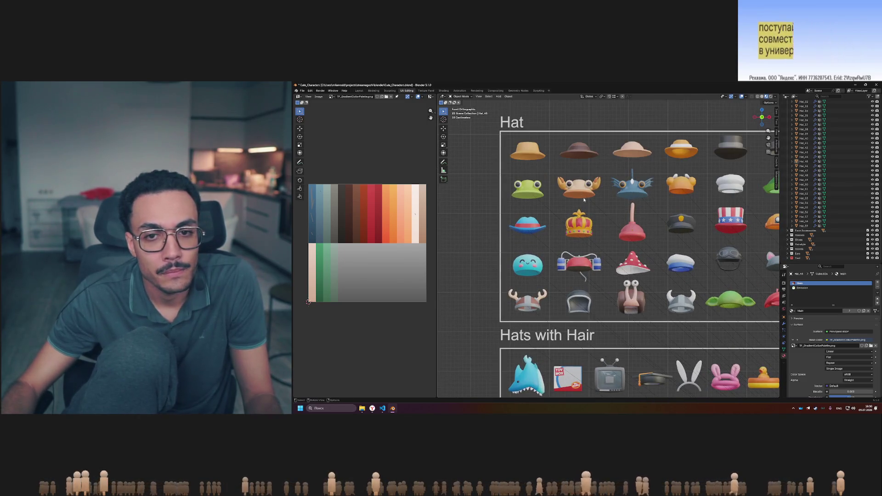
left_click(584, 202)
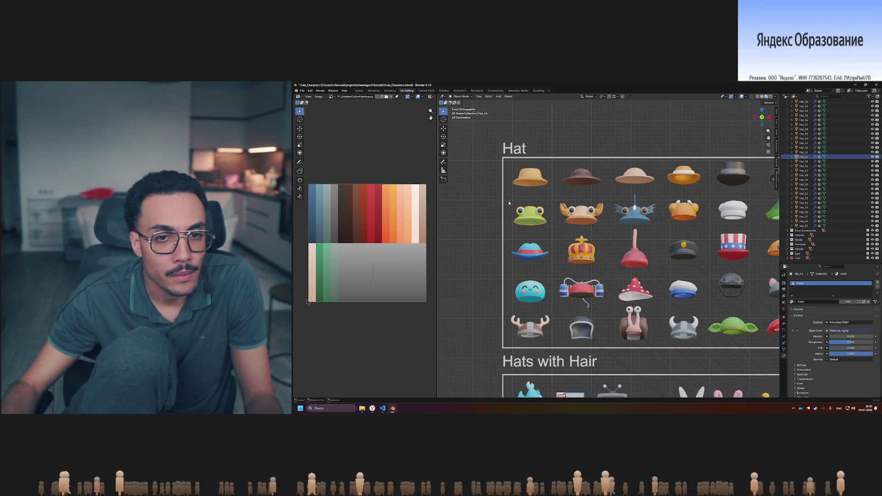
middle_click_drag(510, 202, 475, 170, "shift")
scroll(474, 170, "up", 2)
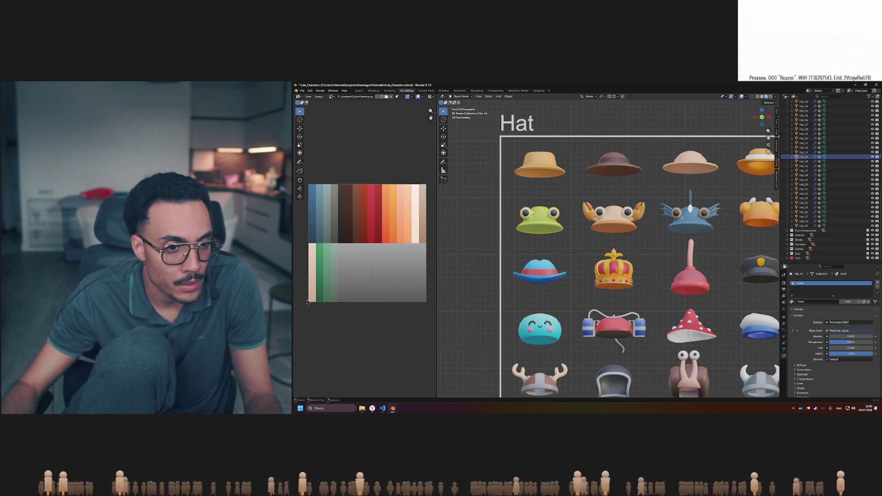
key("Tab")
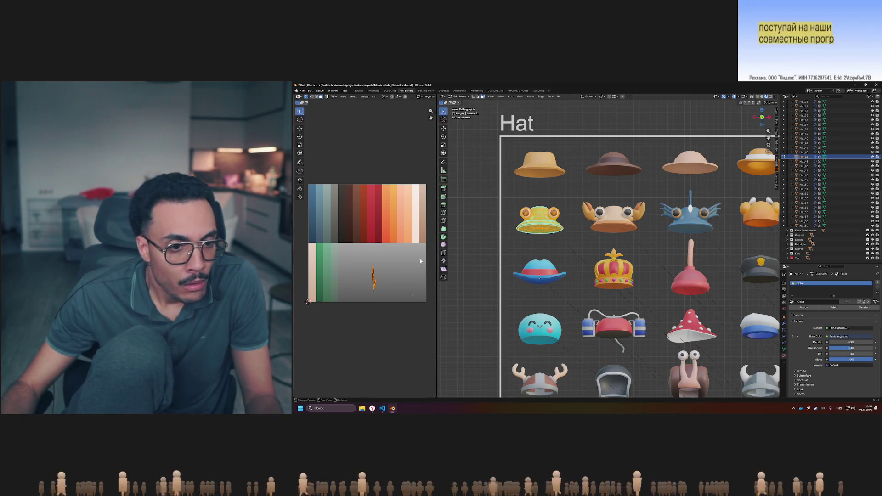
Box-select the frog hat's UV island and move it onto the green palette swatch
left_click_drag(360, 257, 379, 274)
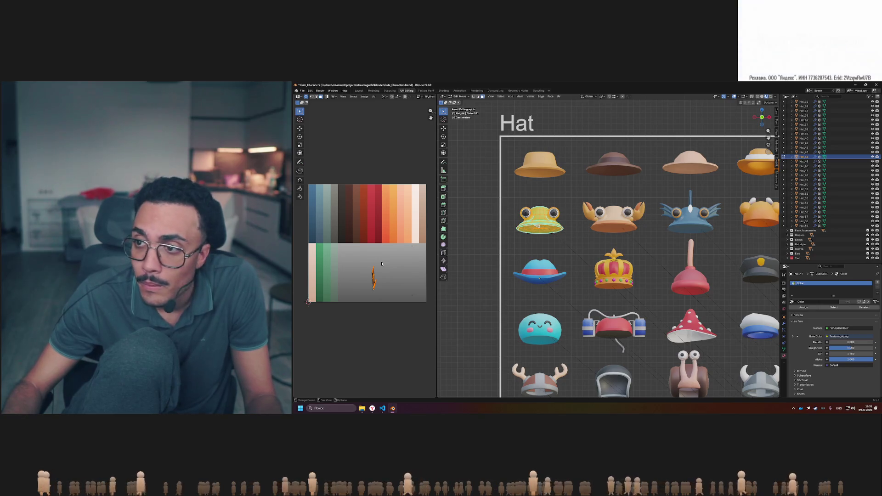
key("g")
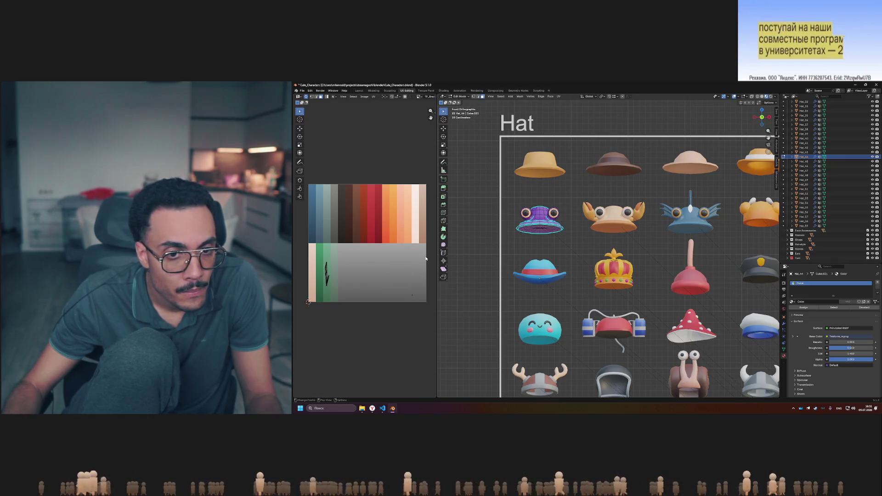
key("g")
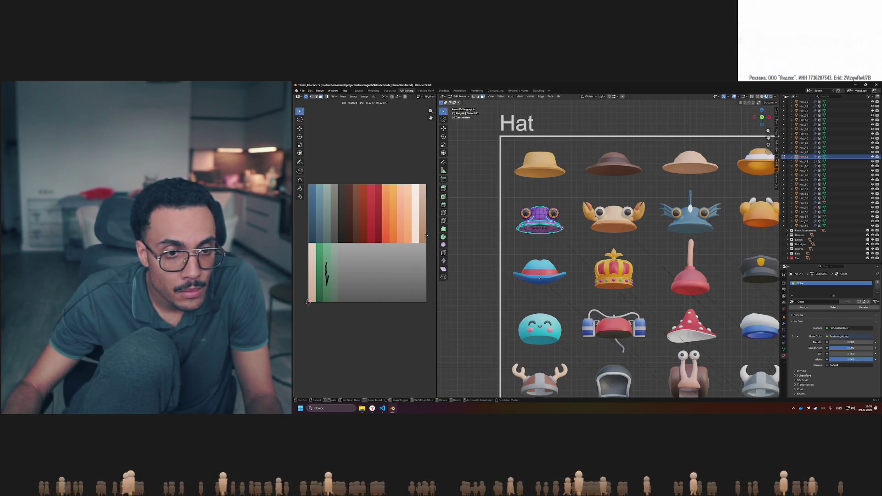
left_click(427, 235)
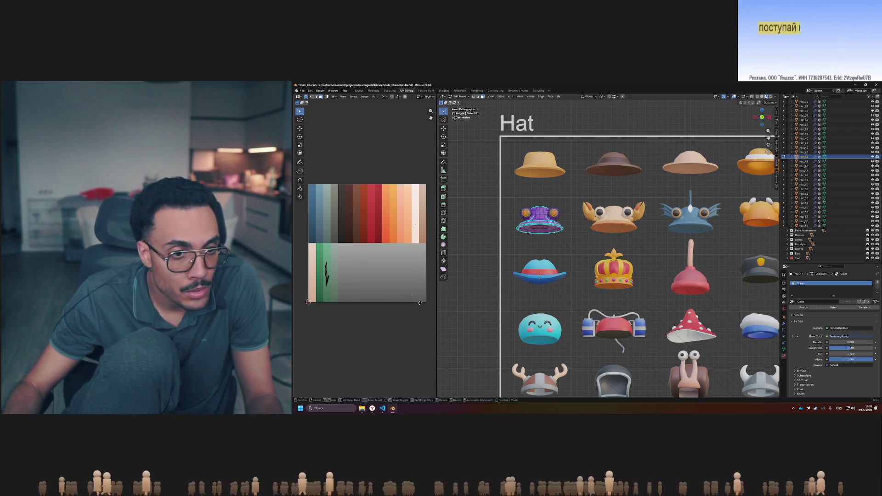
key("g")
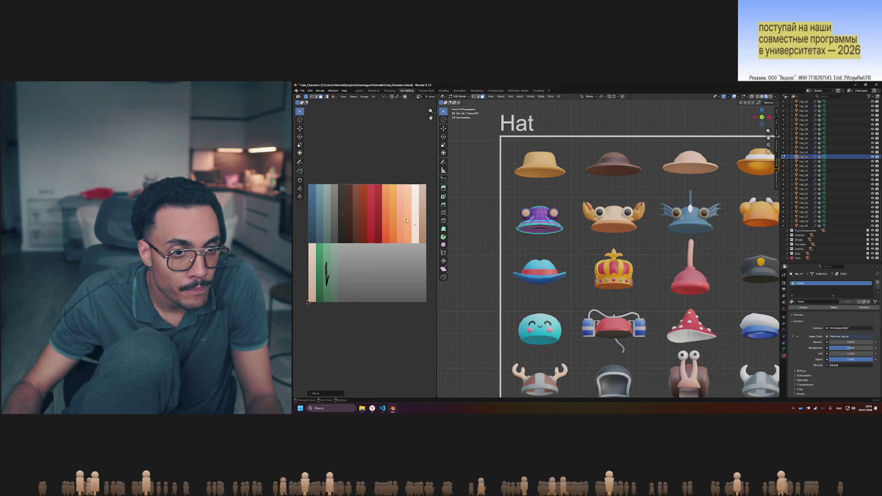
key("g")
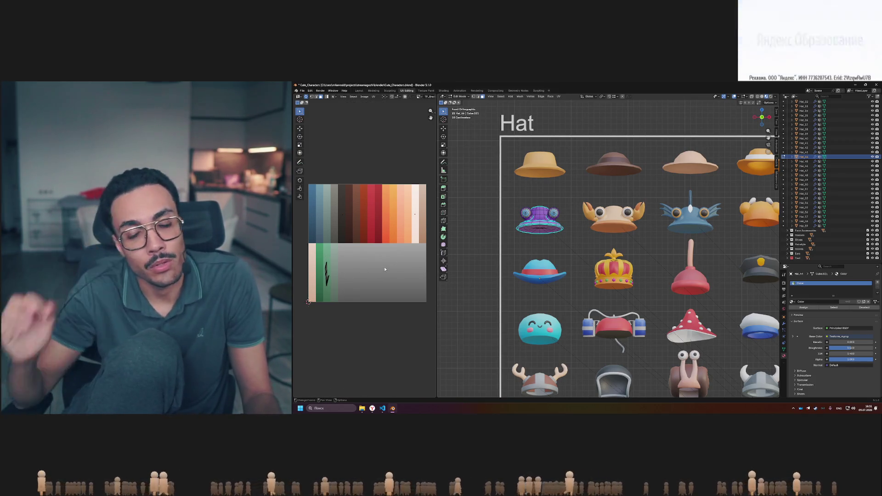
left_click(792, 301)
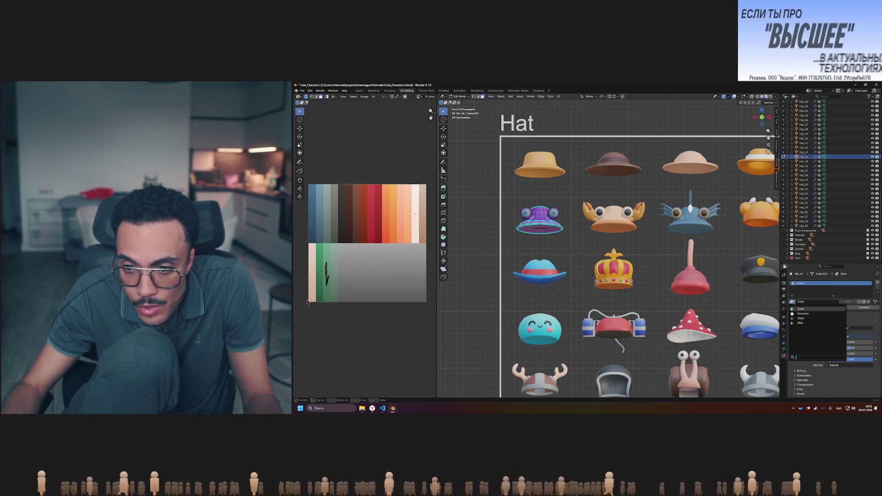
Assign the Main palette material to the frog hat and view it in Object Mode
left_click(808, 323)
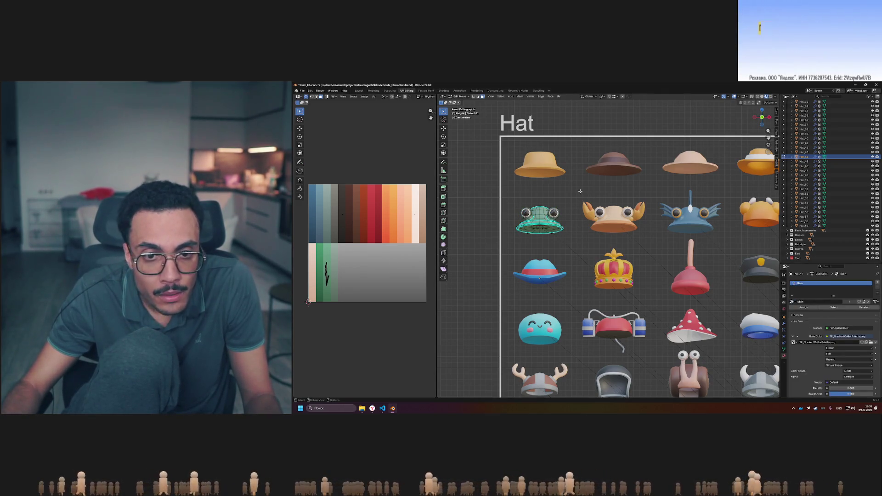
key("Tab")
left_click(580, 191)
scroll(581, 191, "down", 5)
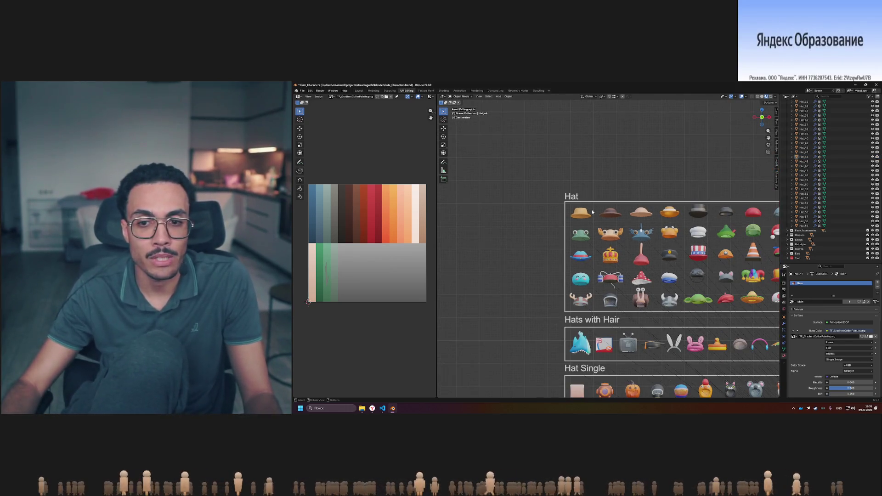
scroll(592, 209, "up", 2)
scroll(617, 235, "up", 2)
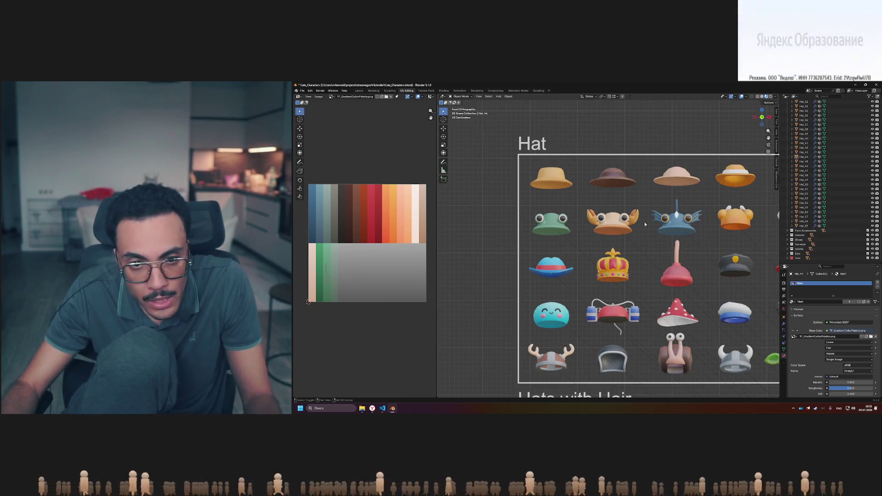
middle_click_drag(677, 213, 619, 204, "shift")
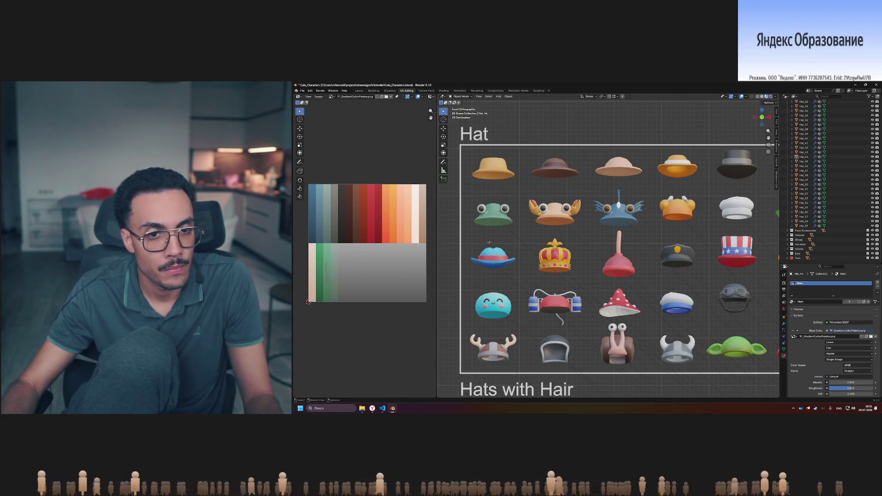
Reselect the frog hat's whole UV island, nudge it on the green swatch, and check its colour
key("Tab")
left_click_drag(328, 273, 327, 284)
key("g")
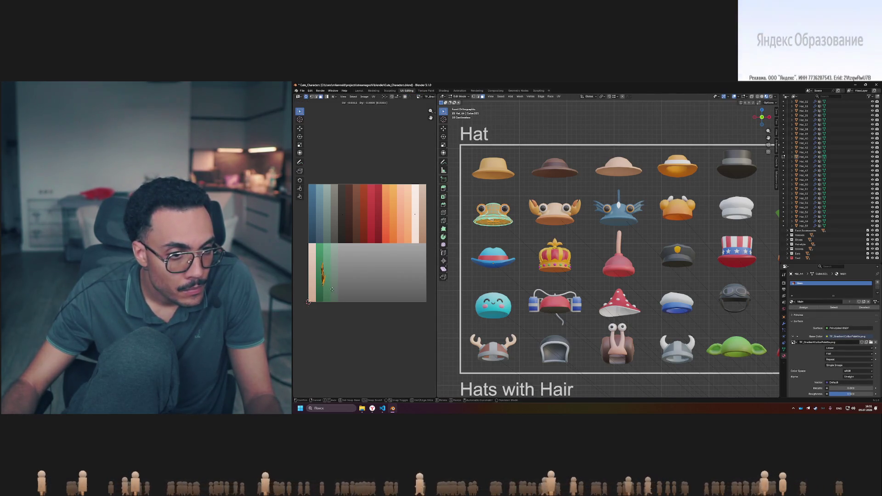
key("Tab")
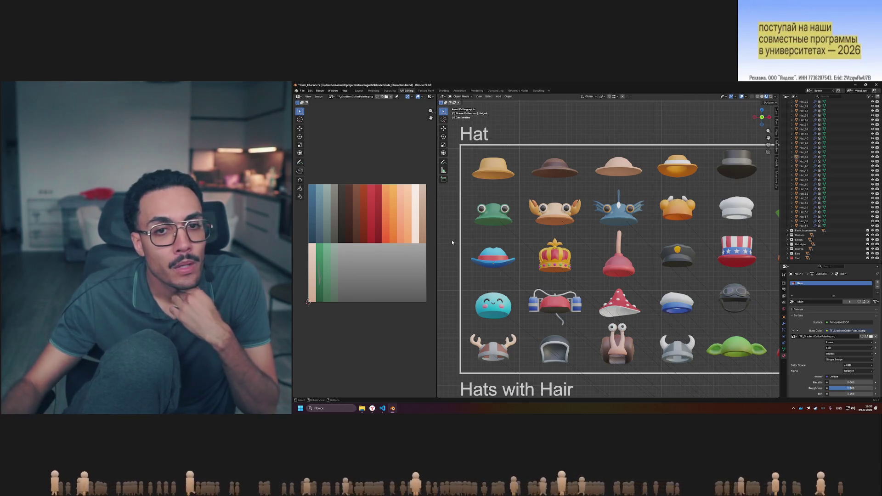
Move the crab hat's UVs onto the palette's red swatches and preview the result
scroll(552, 210, "up", 3)
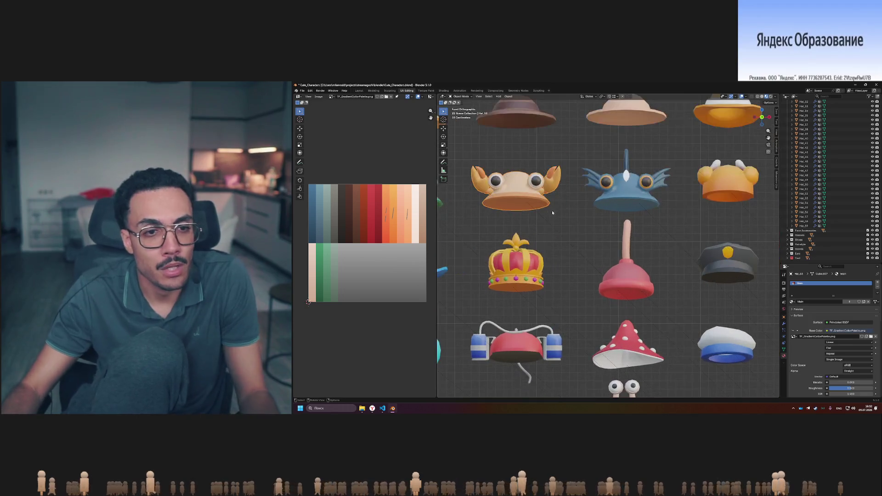
key("Tab")
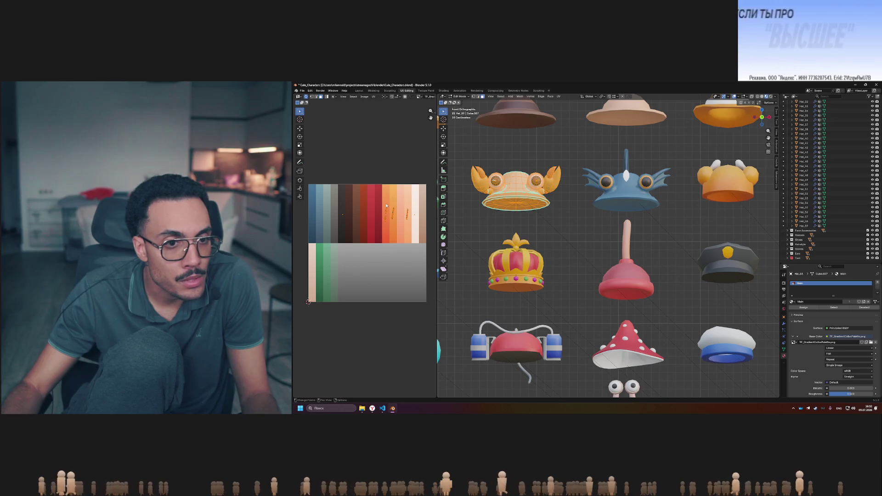
left_click_drag(378, 197, 413, 226)
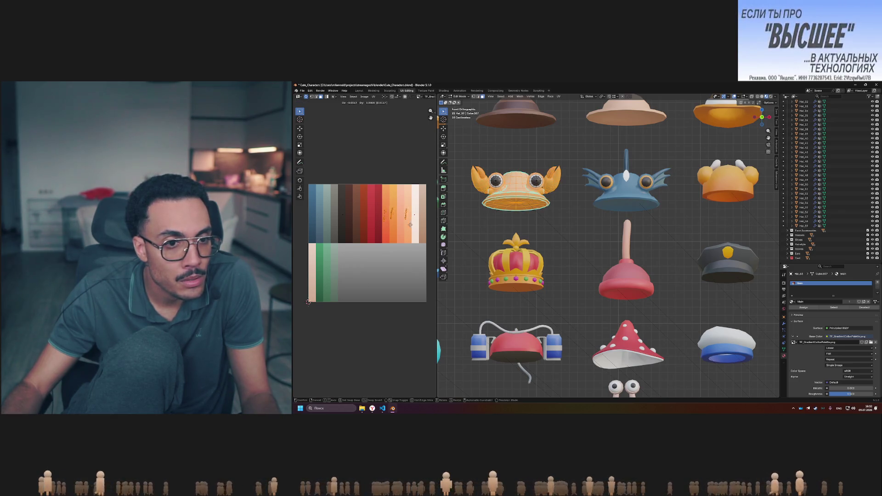
key("g")
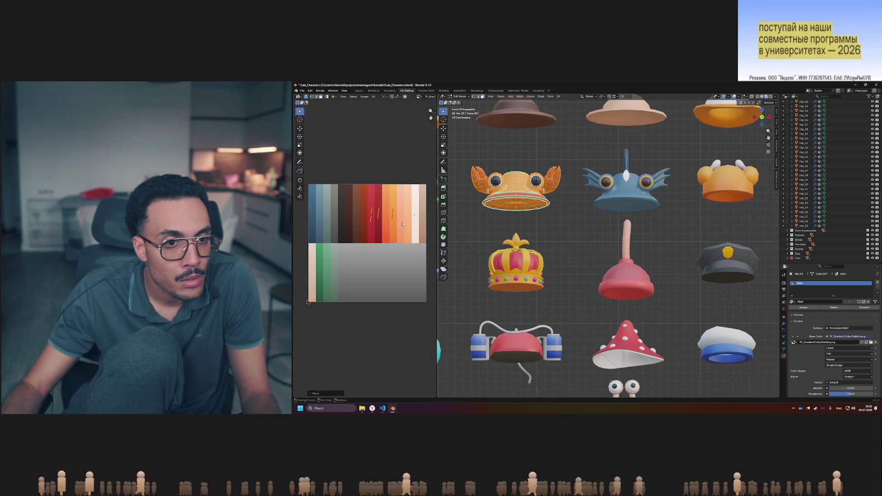
key("Tab")
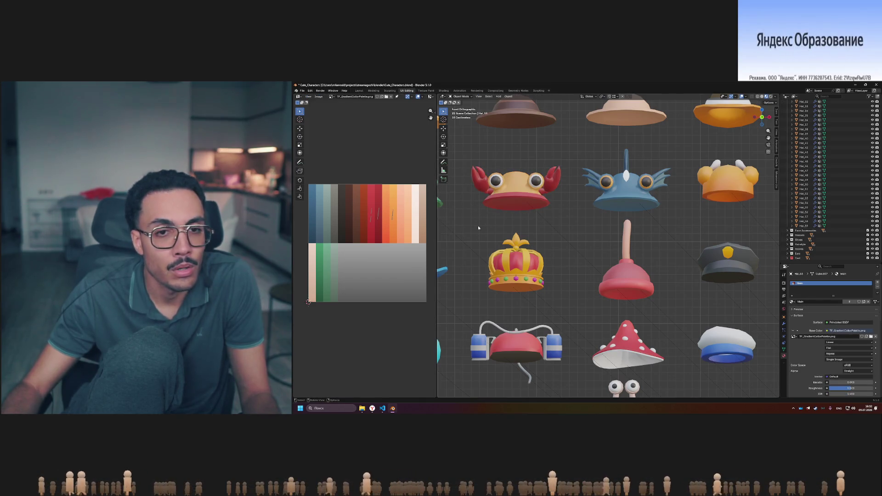
middle_click_drag(478, 227, 580, 243, "shift")
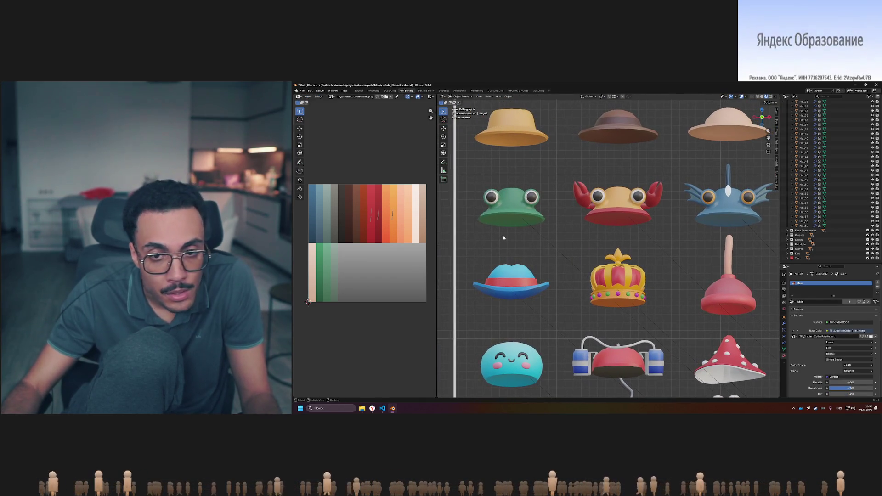
Adjust the crab hat's UV selection and inspect its red claws and brim
key("Tab")
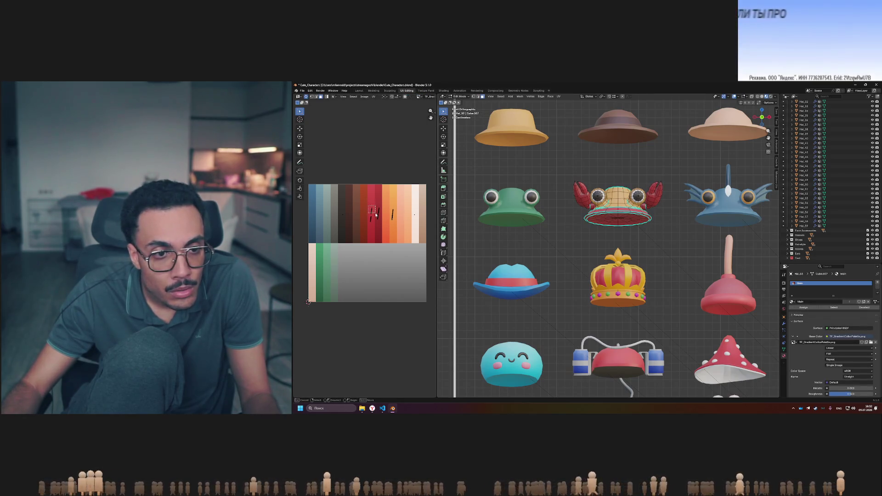
left_click_drag(366, 204, 374, 228)
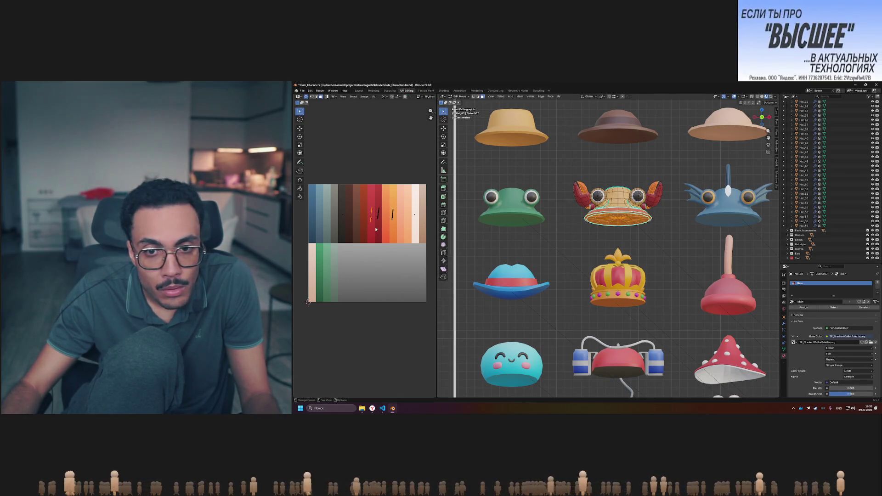
left_click(390, 208)
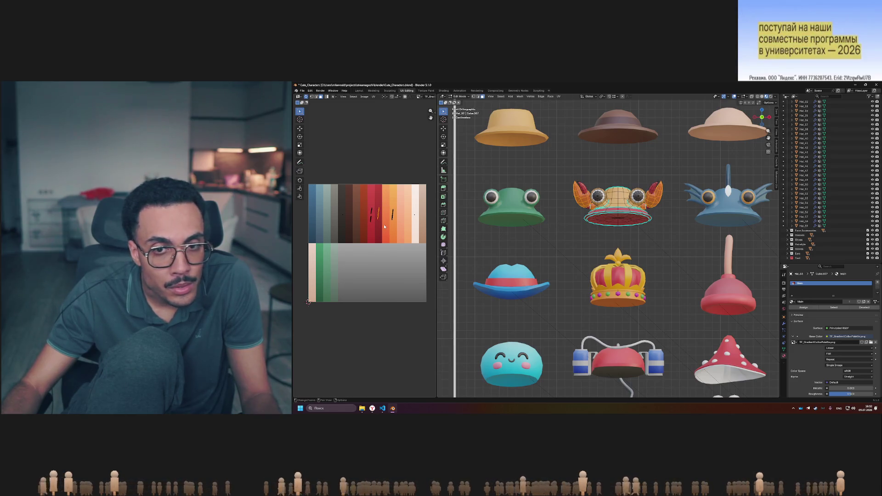
key("Tab")
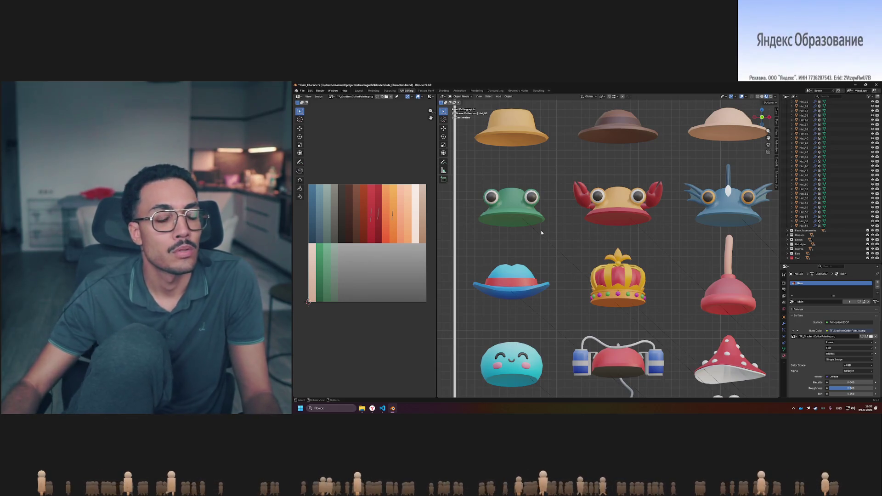
scroll(632, 234, "down", 4)
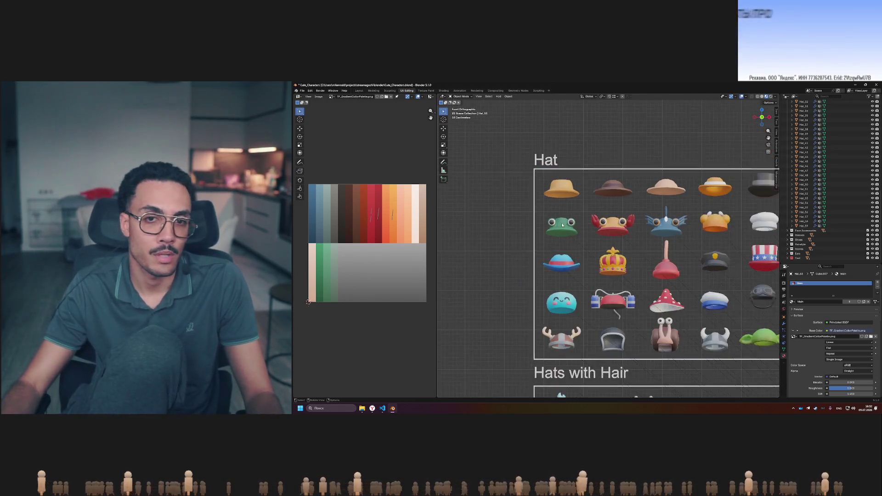
scroll(637, 232, "up", 2)
middle_click_drag(638, 230, 595, 231, "shift")
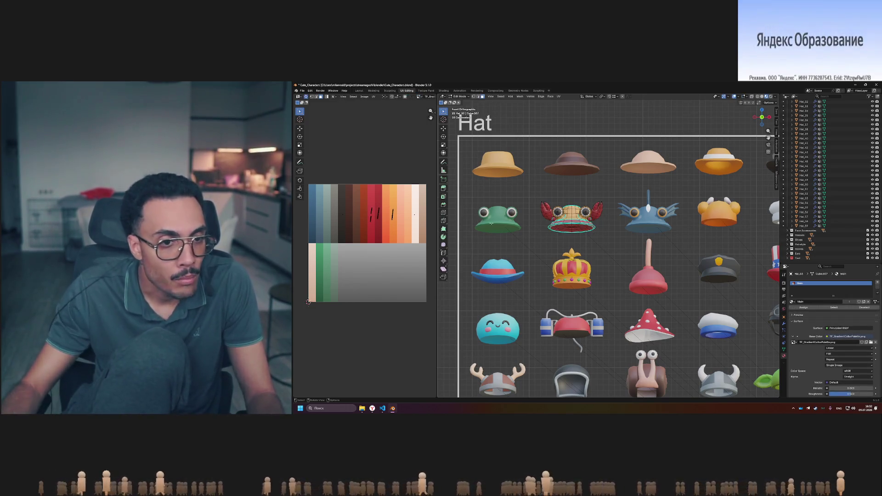
key("Tab")
key("Tab")
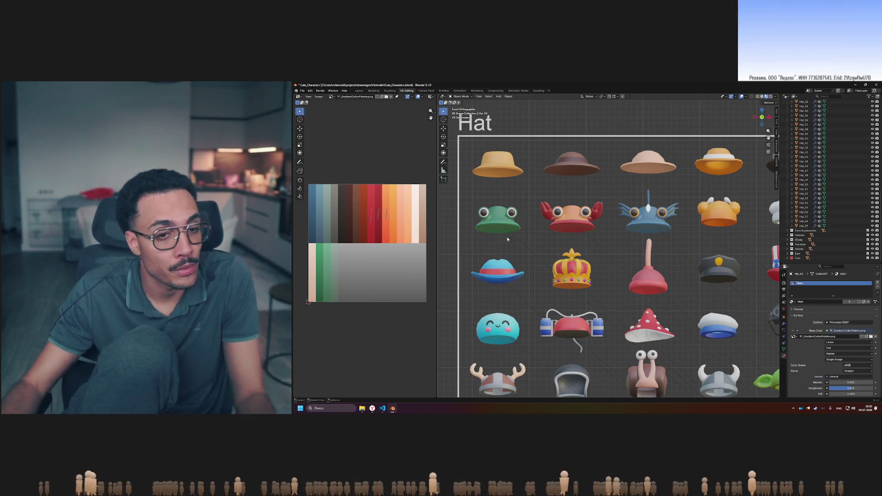
left_click(500, 218)
left_click(658, 213)
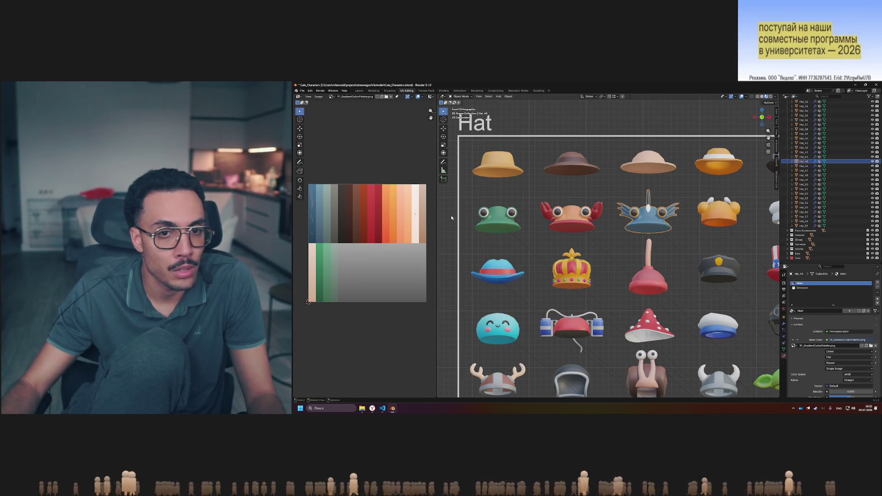
left_click(502, 165)
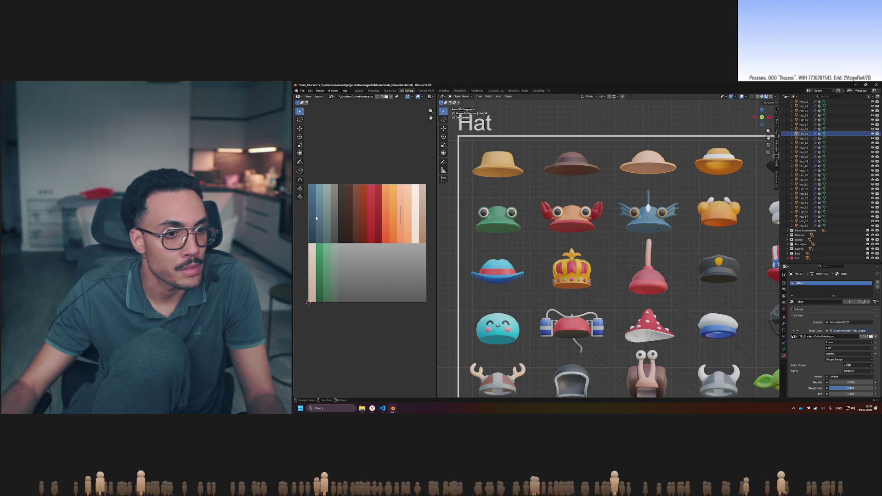
middle_click_drag(651, 197, 645, 205, "ctrl")
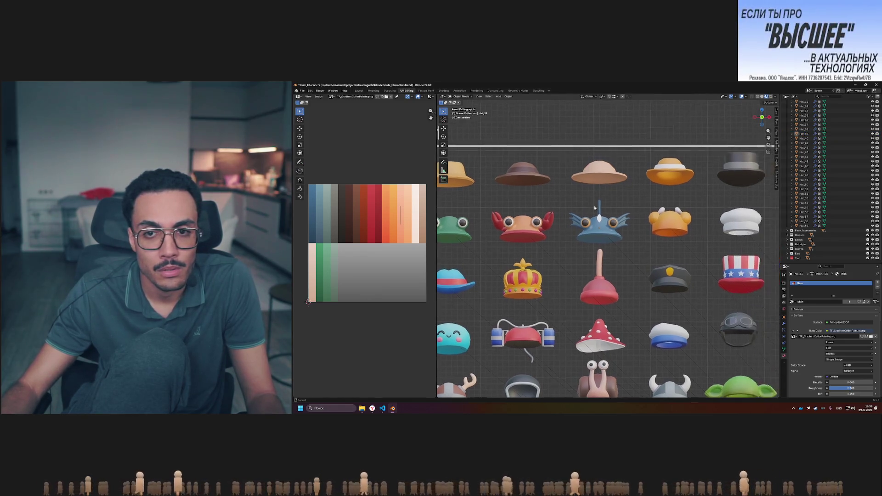
left_click(497, 266)
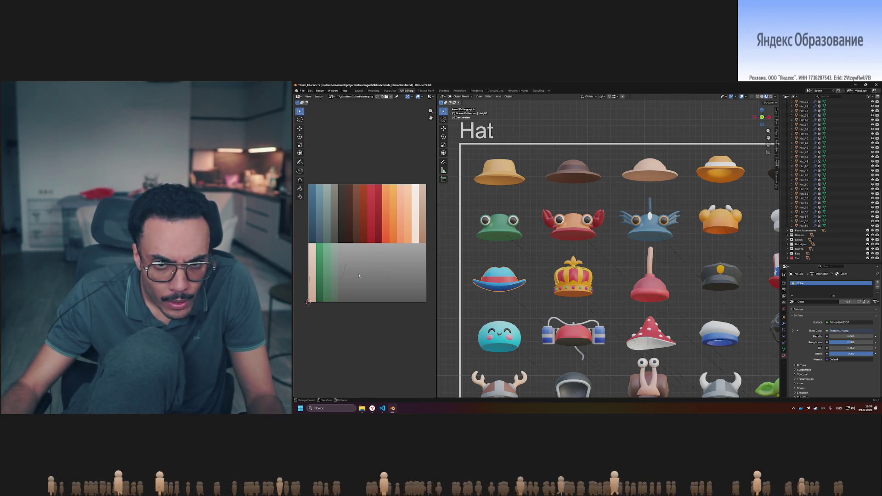
left_click(487, 236)
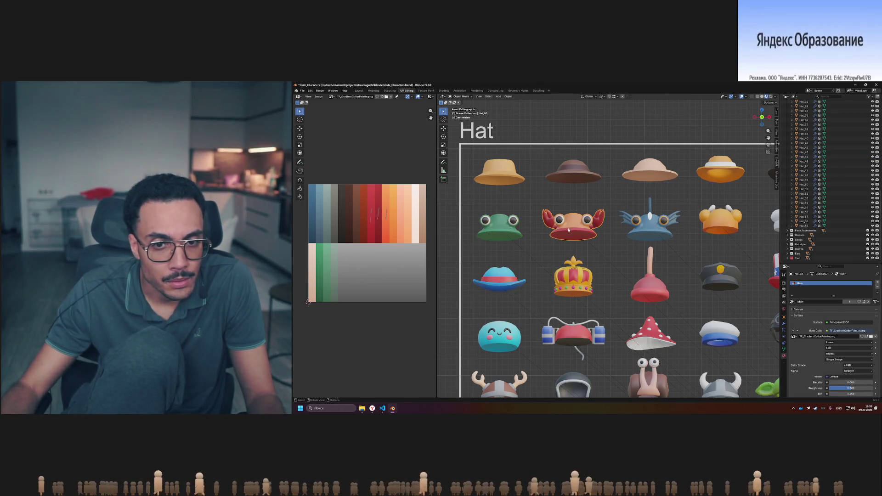
left_click(656, 231)
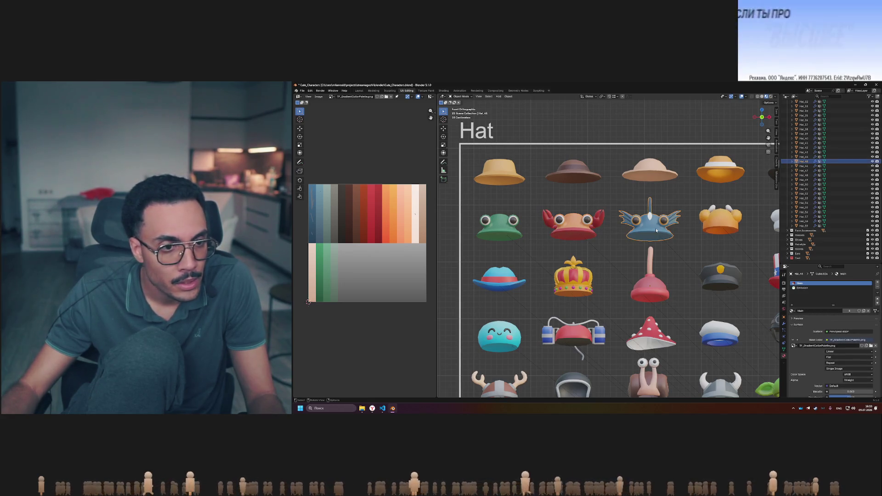
left_click(620, 250)
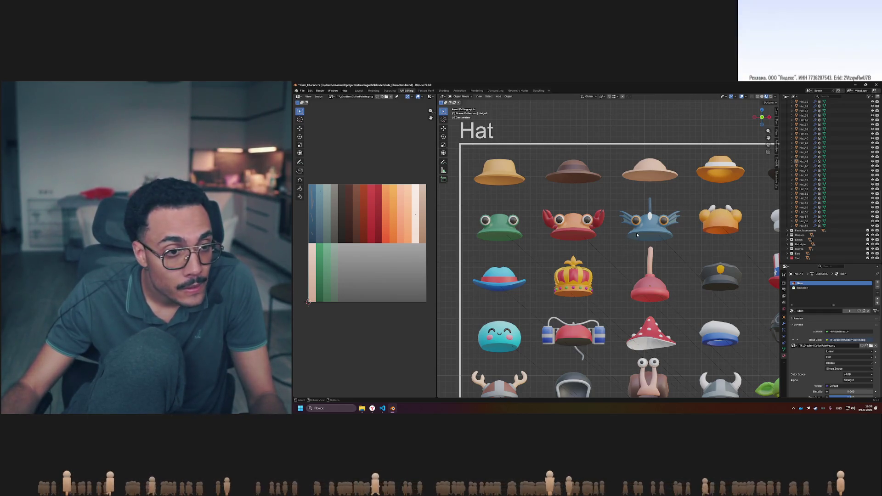
left_click(637, 235)
key("Tab")
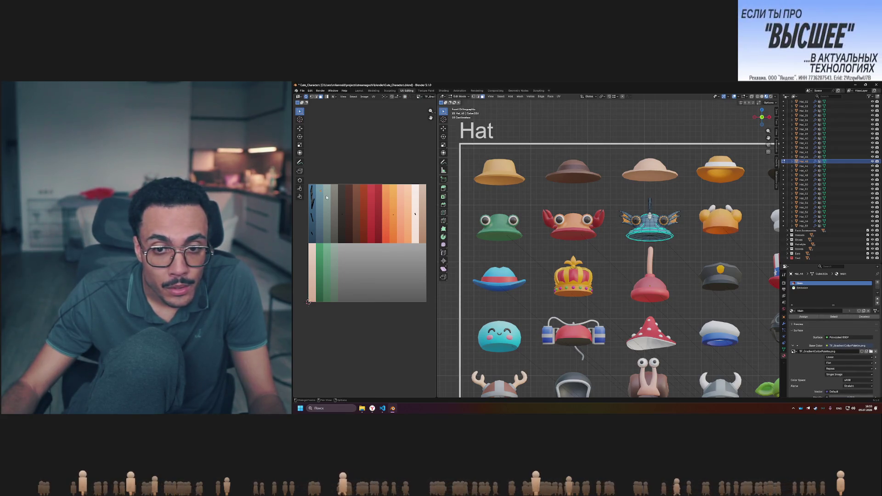
key("Tab")
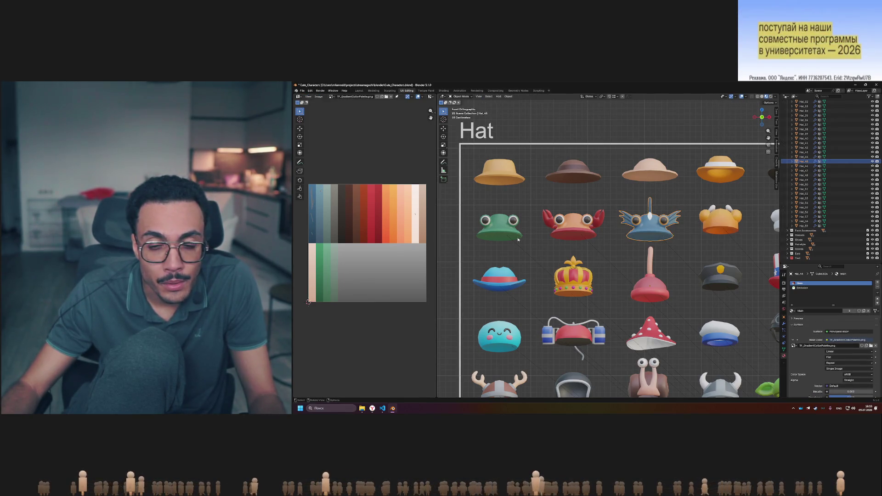
left_click(634, 251)
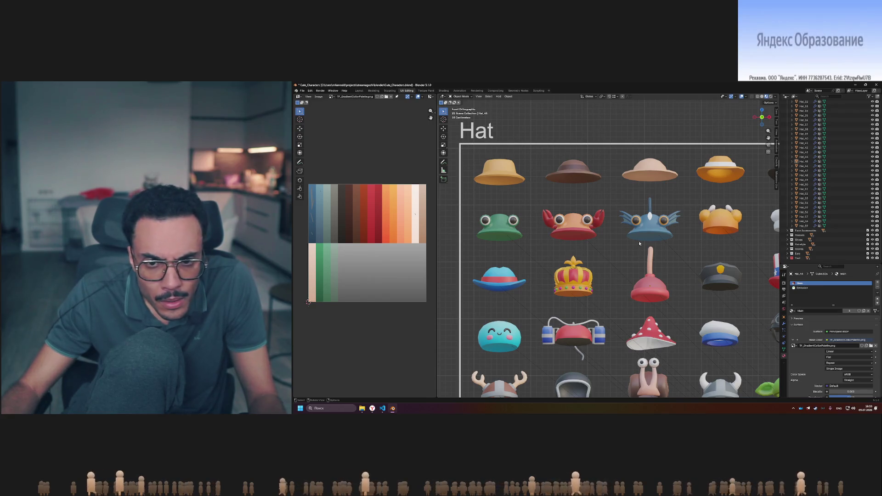
scroll(651, 236, "up", 4)
scroll(651, 235, "down", 4)
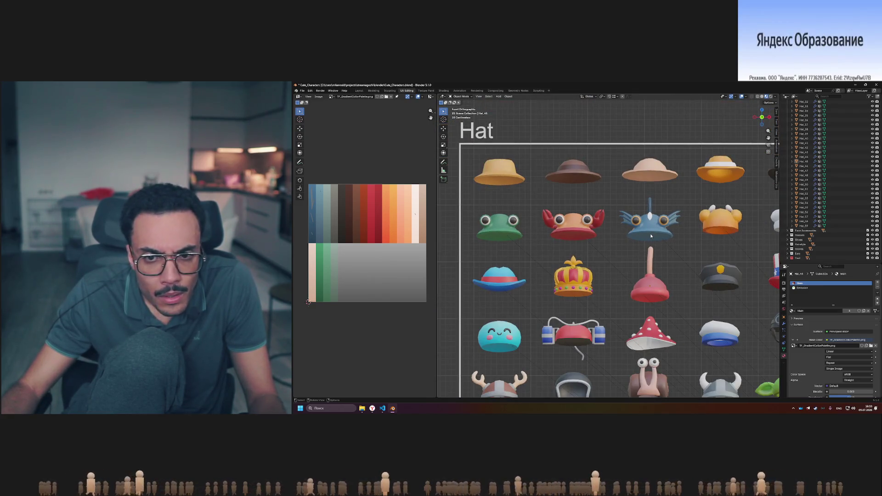
left_click(650, 236)
key("Tab")
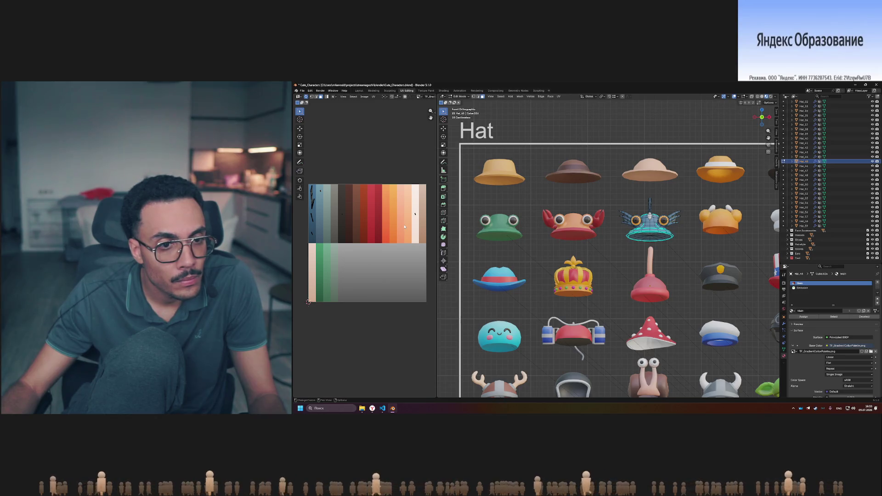
key("Tab")
left_click(577, 225)
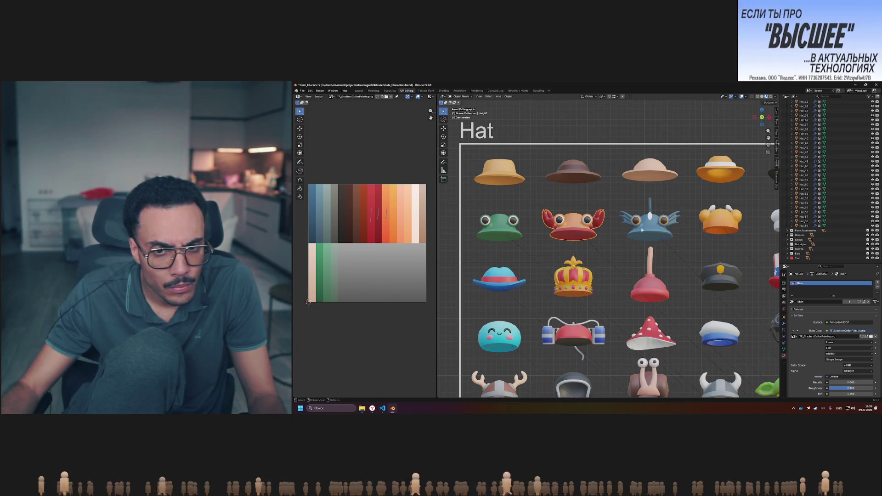
left_click(644, 230)
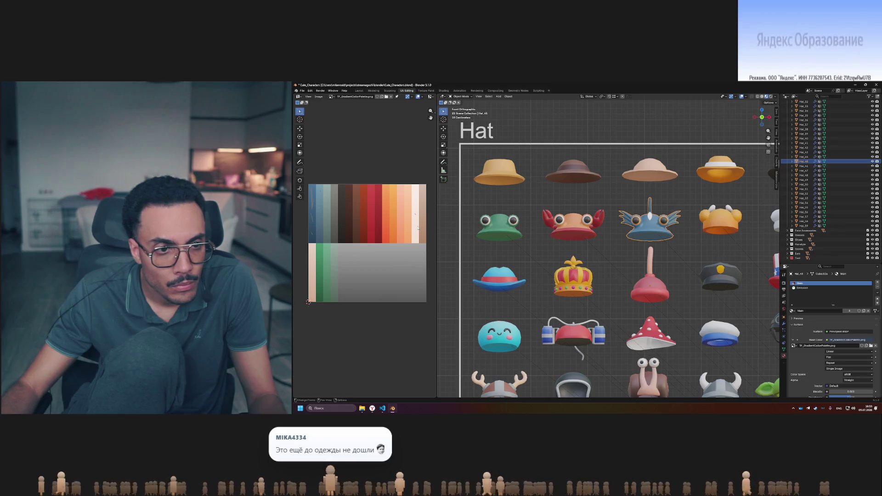
key("Tab")
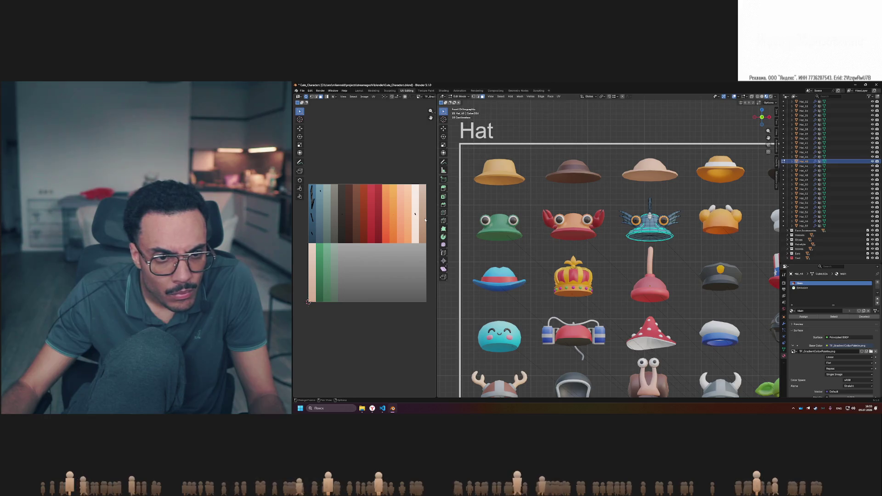
left_click_drag(388, 209, 406, 230)
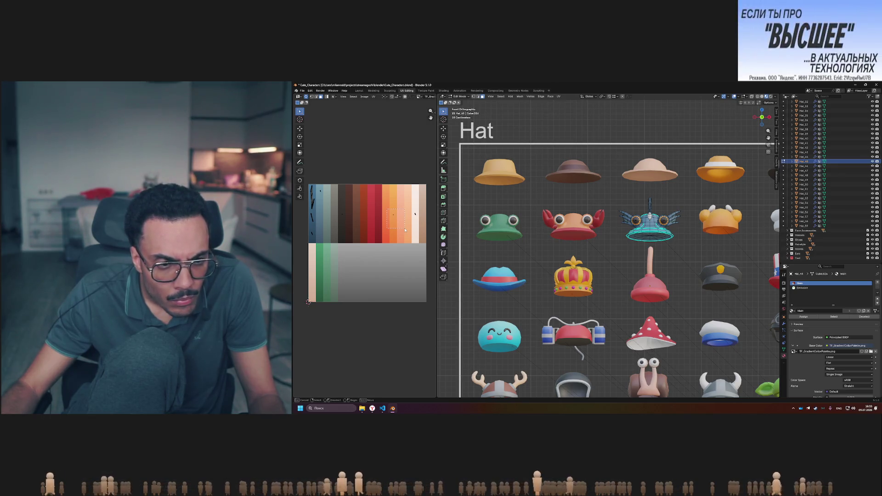
key("Tab")
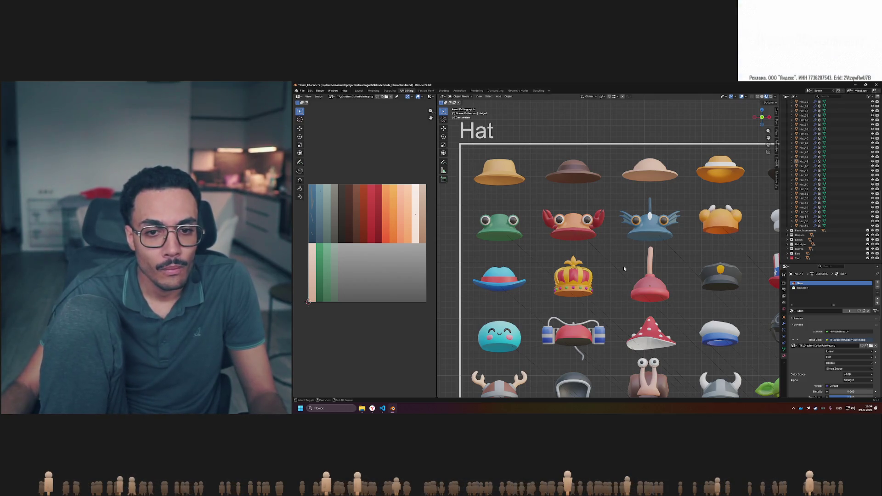
Select the third-row hat using the Color material and enter Edit Mode on it
middle_click_drag(624, 266, 621, 261, "shift")
left_click(570, 170)
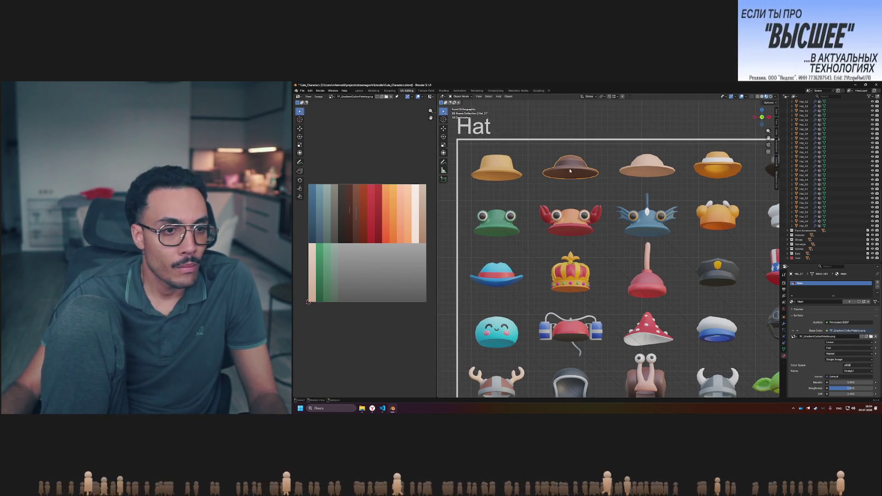
left_click(505, 174)
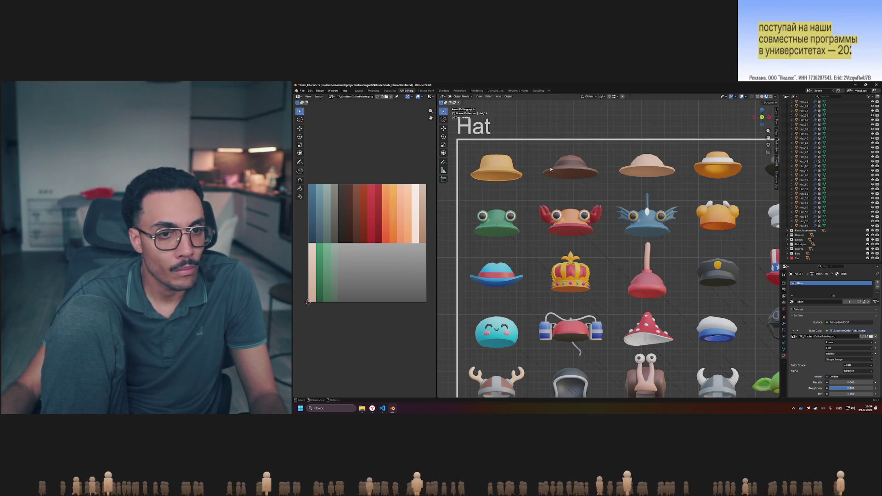
left_click(715, 167)
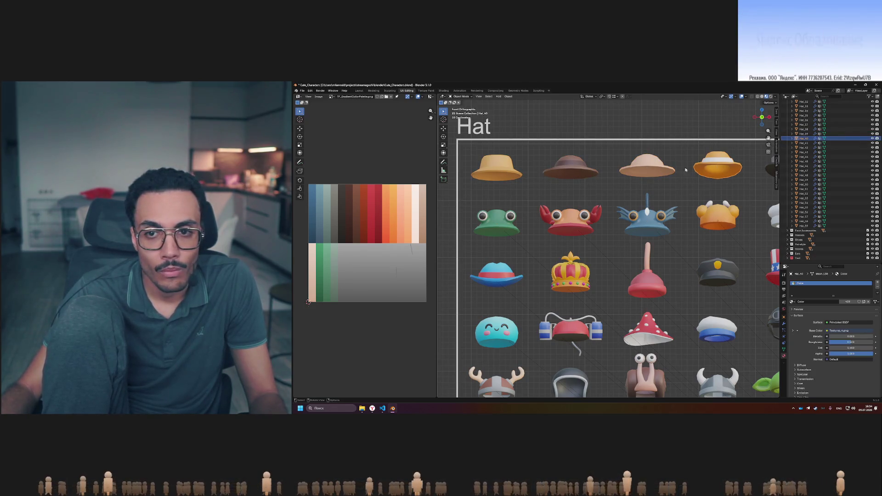
scroll(591, 234, "up", 2)
middle_click_drag(597, 245, 624, 232, "shift")
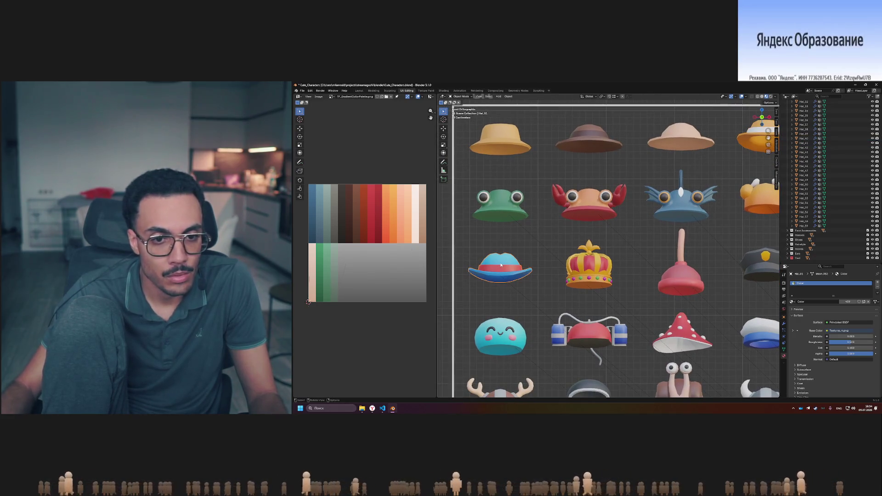
key("Tab")
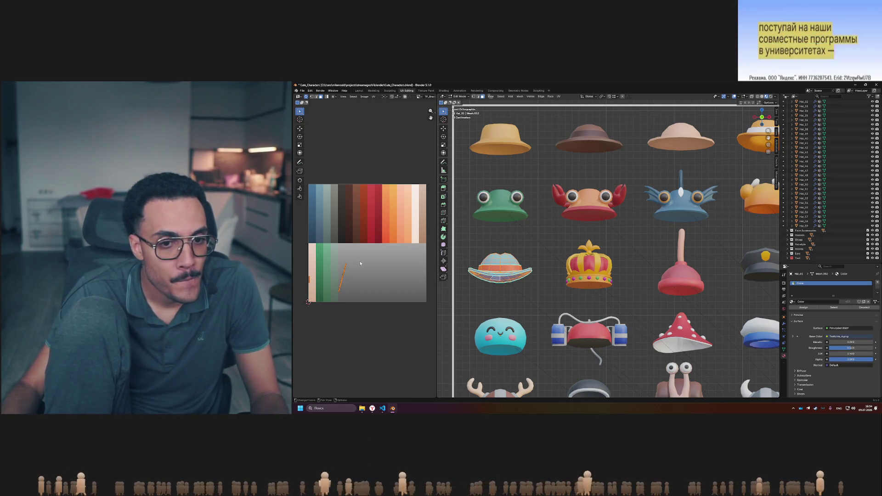
Move and rotate the hat's main UV island down onto the blue swatches
left_click_drag(330, 254, 357, 299)
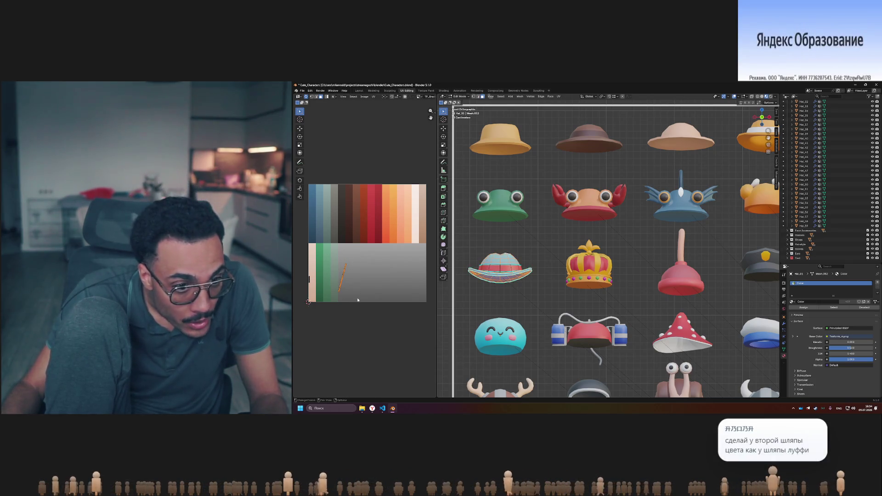
scroll(335, 282, "up", 1)
scroll(350, 285, "up", 1)
scroll(365, 287, "up", 1)
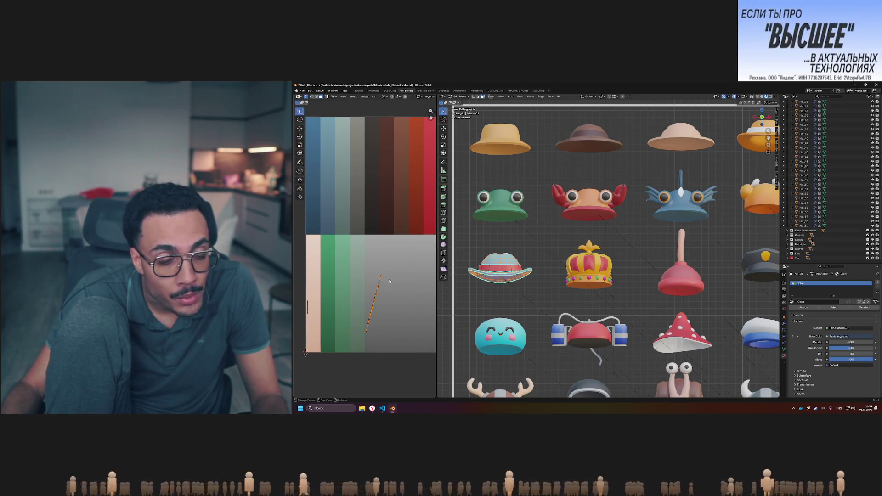
middle_click_drag(386, 258, 399, 284)
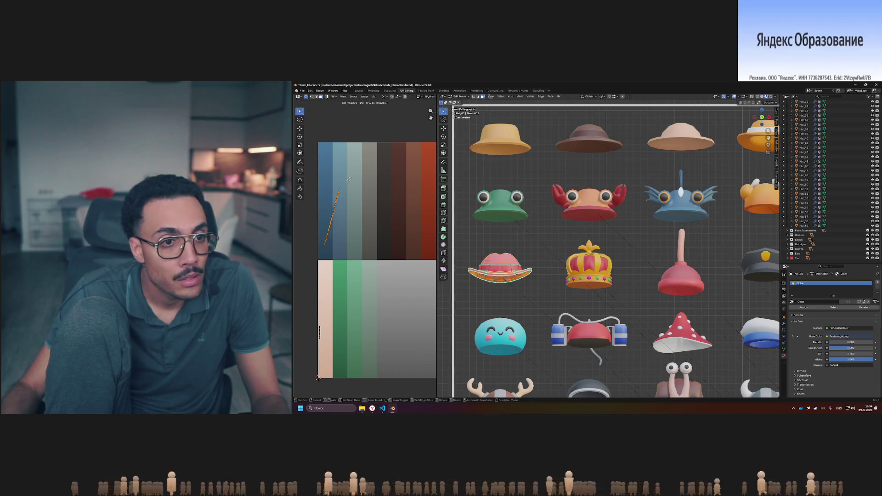
left_click(358, 169)
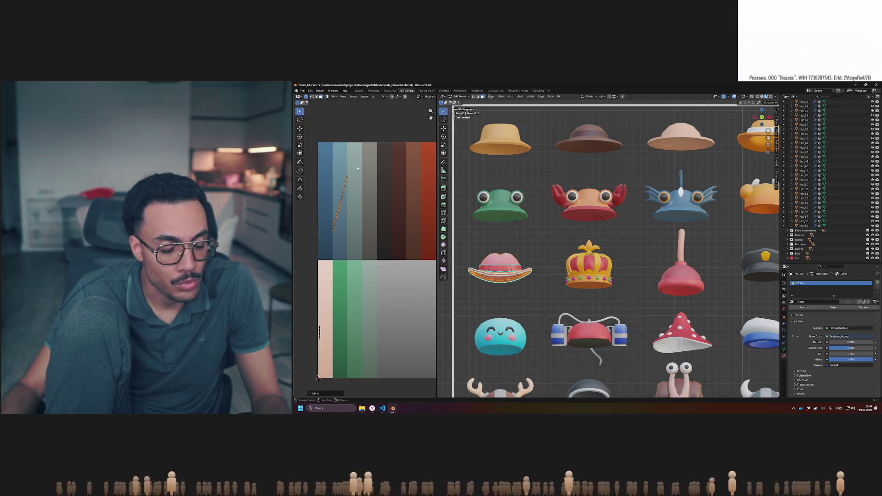
left_click(356, 166)
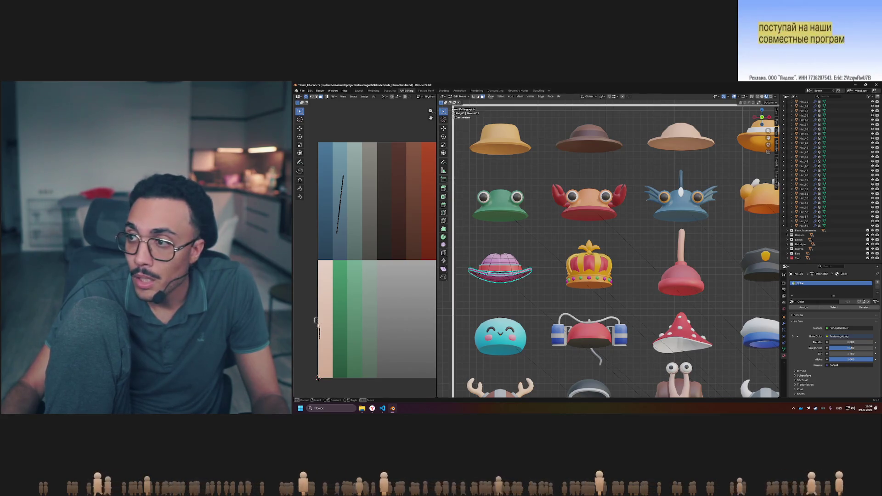
Move the hat band's UV island onto the palette's brown strip
left_click_drag(315, 319, 344, 349)
key("g")
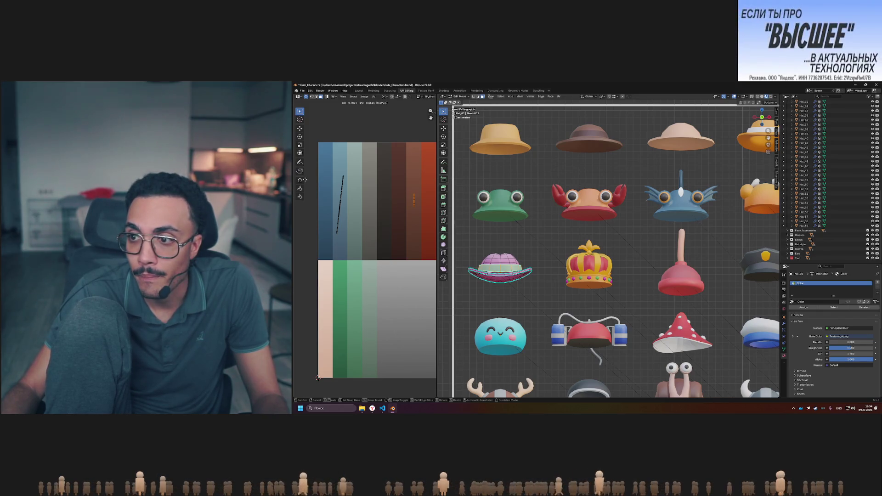
left_click(392, 188)
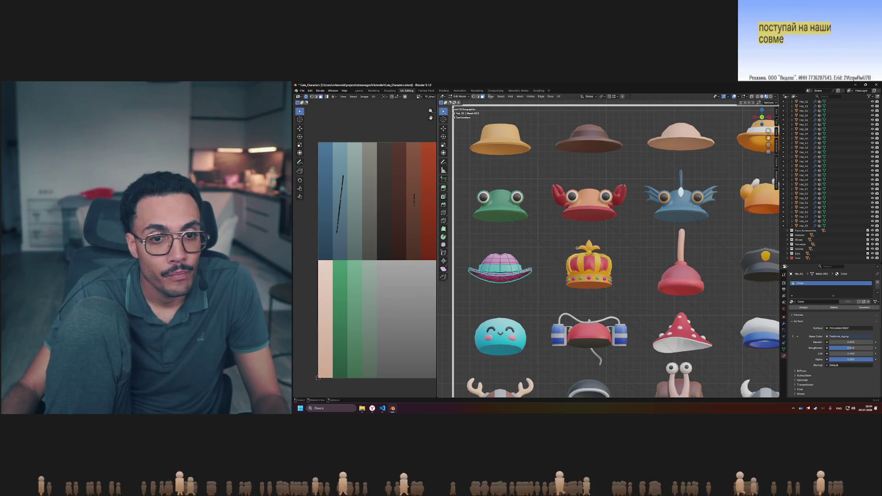
Assign the Main palette material to the hat and return to Object Mode
left_click(795, 302)
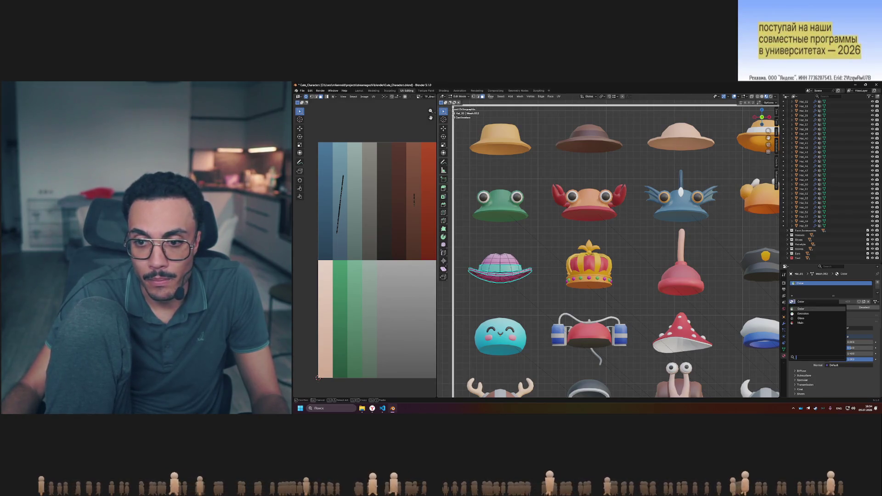
left_click(801, 323)
key("Tab")
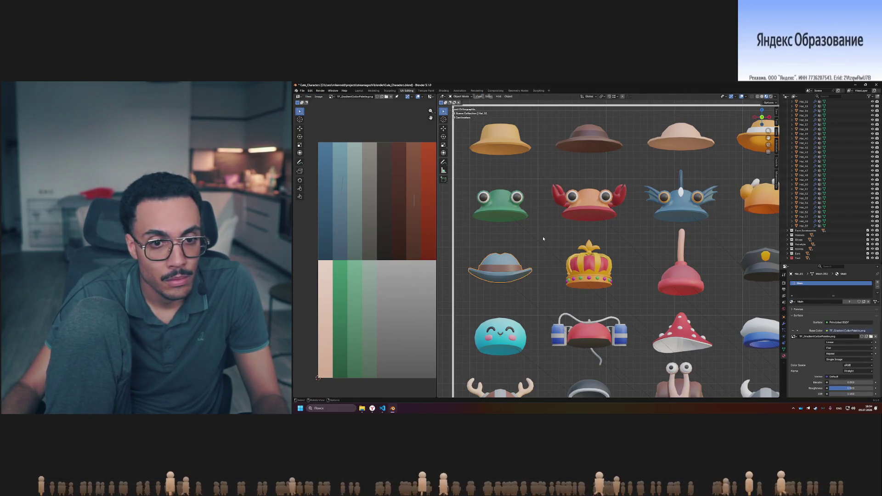
Orbit the hat grid into perspective and switch viewport shading to Rendered
scroll(544, 238, "down", 3)
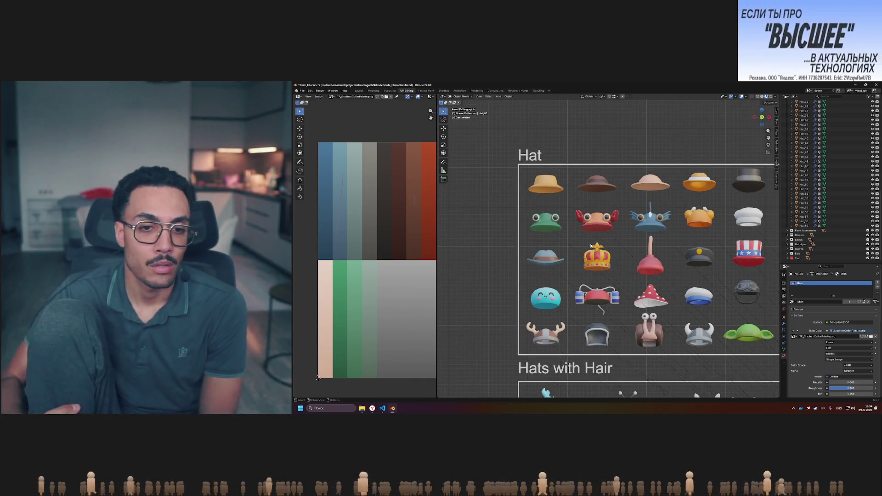
mouse_move(592, 246)
middle_mouse_down()
mouse_move(562, 251)
mouse_move(611, 238)
middle_mouse_up()
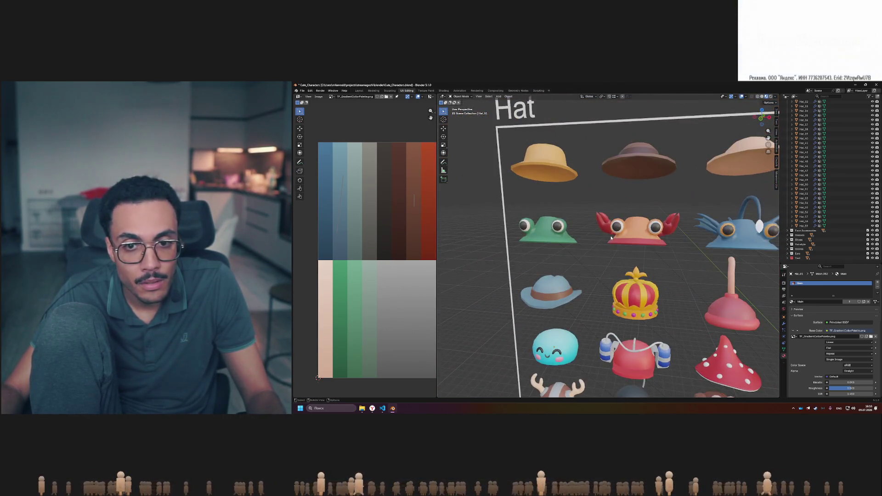
left_click(767, 97)
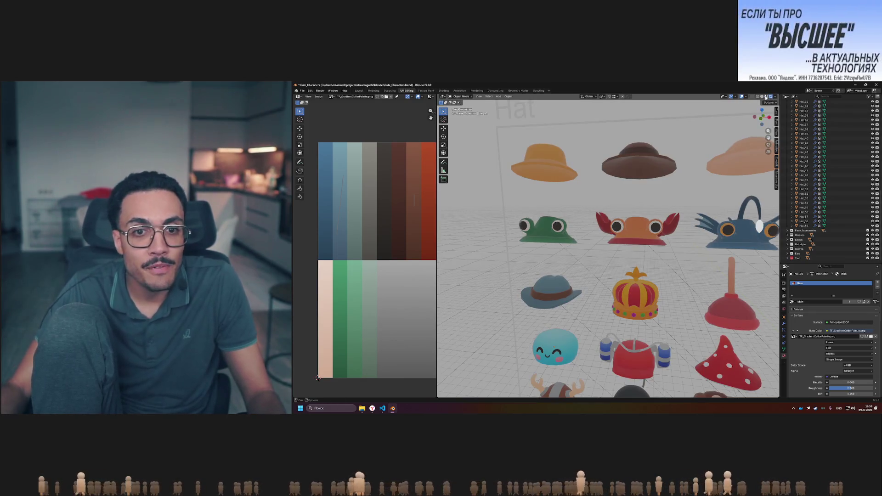
left_click(772, 97)
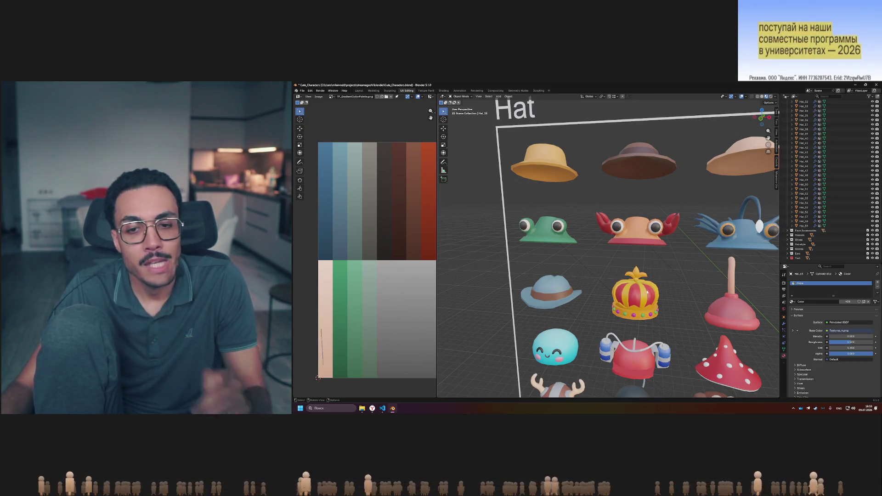
Reframe the hats and palette image, then open the crown in Edit Mode
mouse_move(642, 259)
middle_mouse_down()
mouse_move(664, 279)
mouse_move(528, 262)
middle_mouse_up()
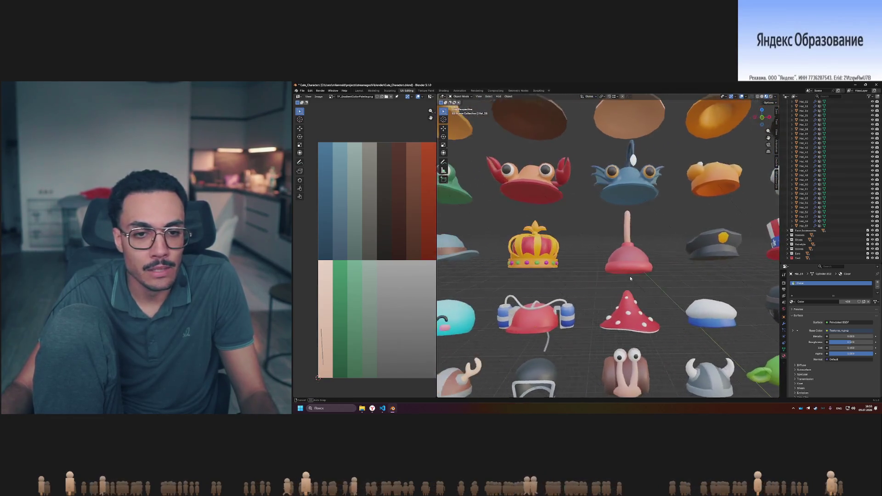
scroll(355, 247, "down", 2)
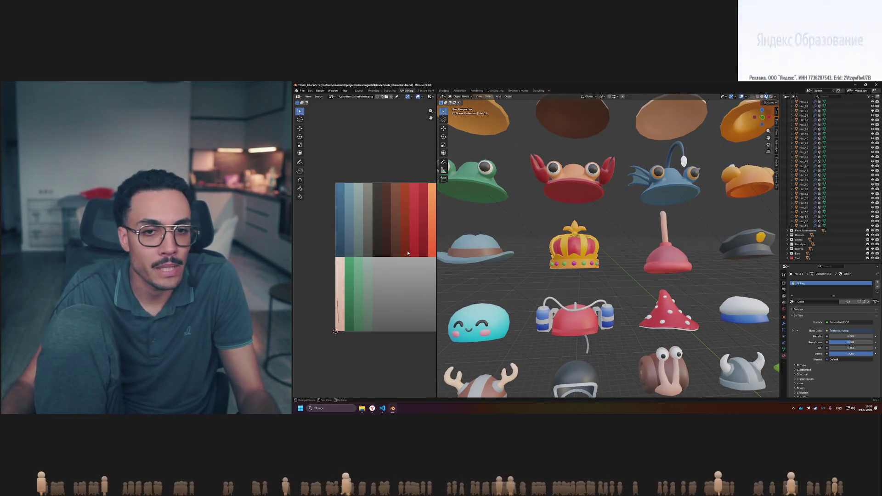
middle_click_drag(413, 252, 398, 256)
middle_click_drag(575, 248, 587, 236)
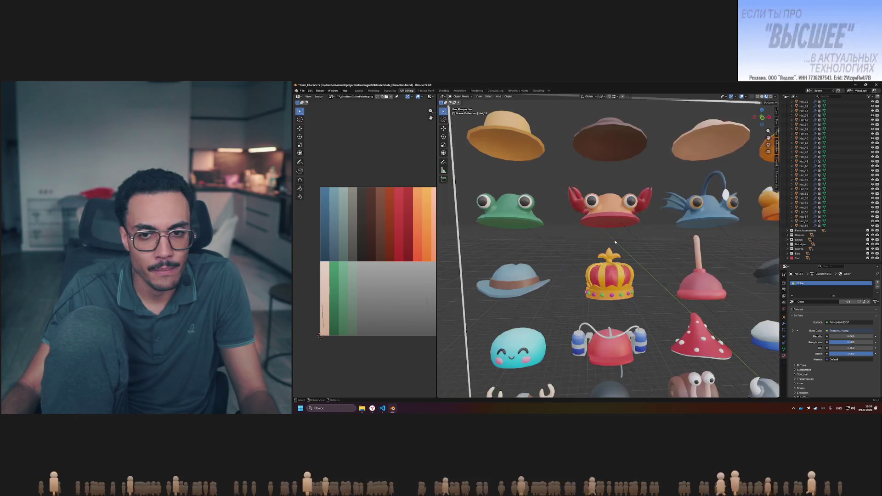
middle_click_drag(588, 223, 625, 243)
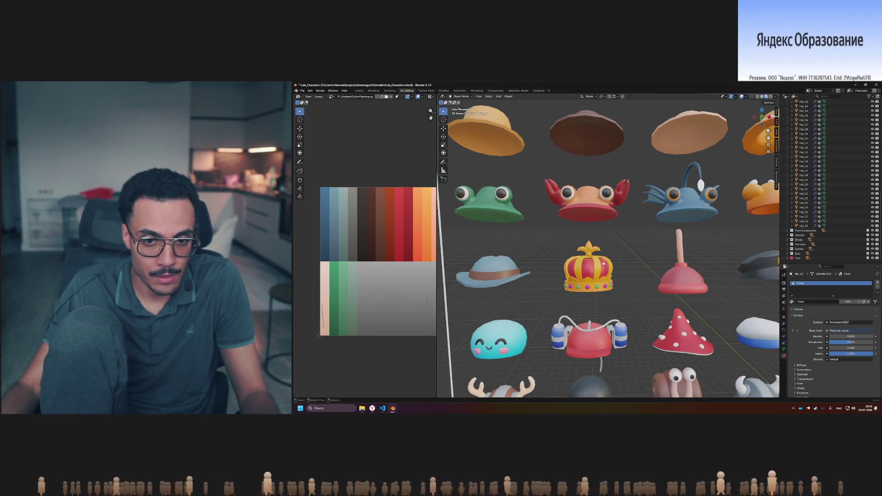
key("Tab")
middle_click_drag(356, 288, 330, 279)
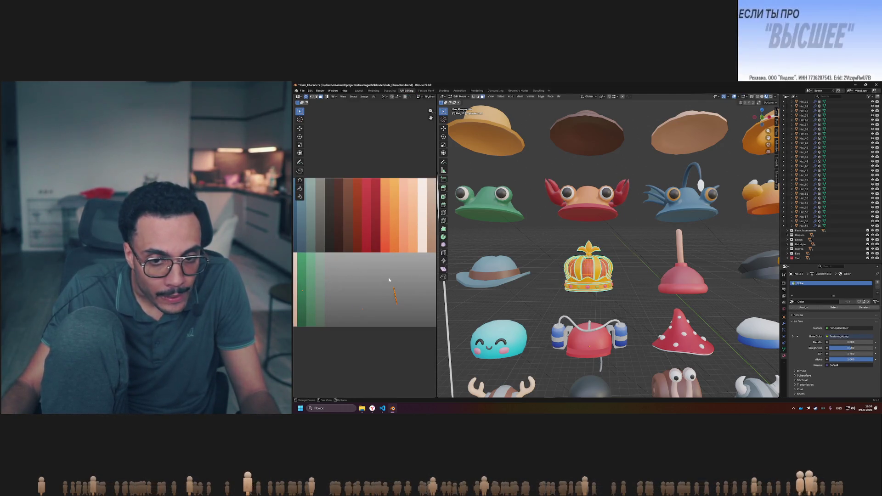
Clear the crown's UV selection and finish the pending UV move
left_click(384, 279)
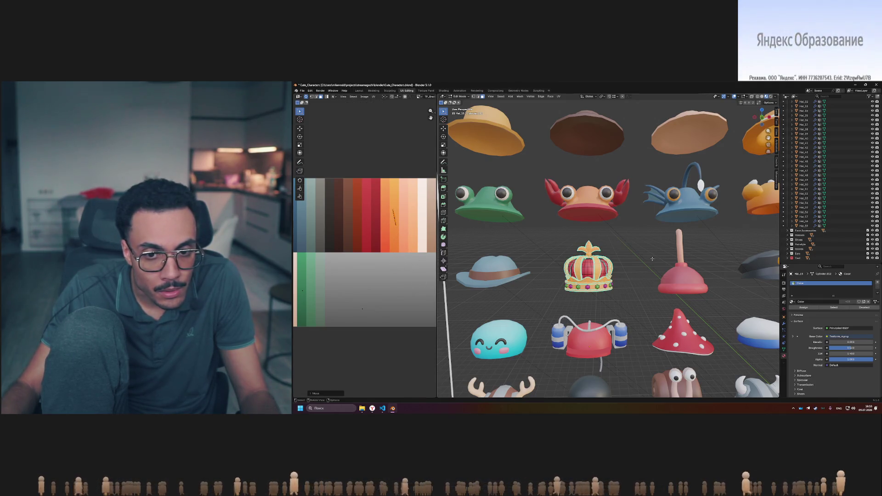
middle_click_drag(380, 322, 396, 320)
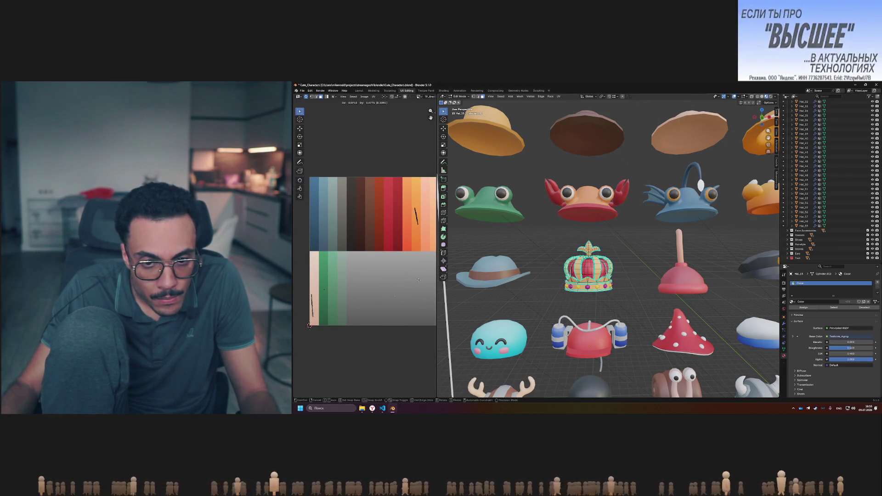
left_click(407, 295)
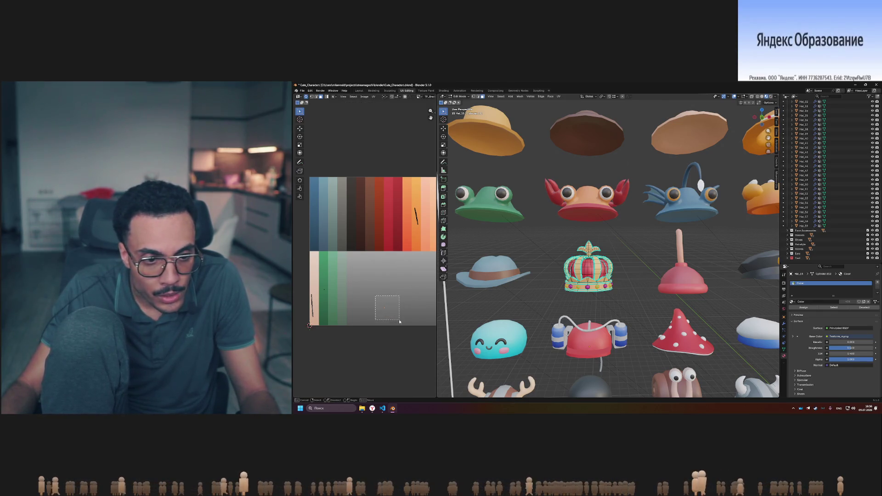
key("g")
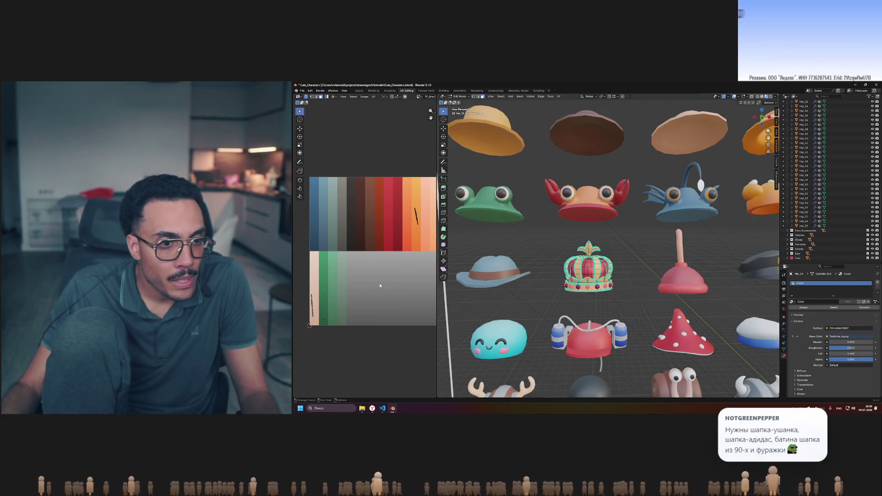
key("g")
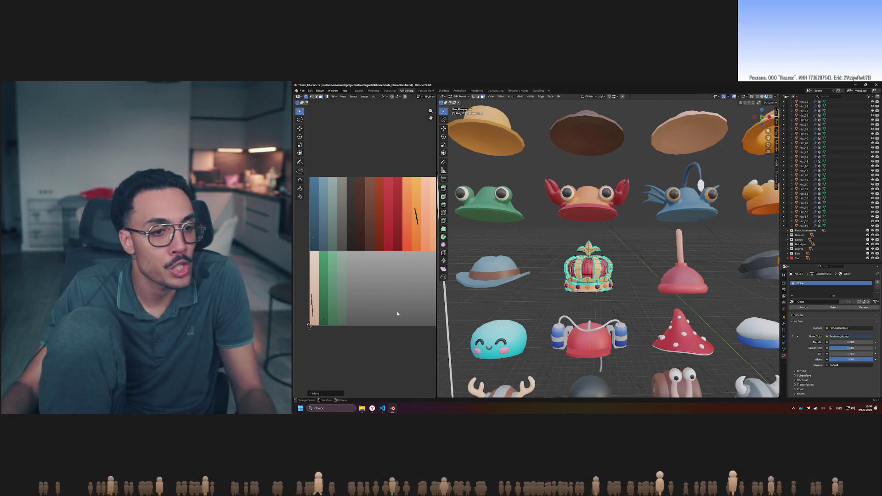
Move the crown's peach-strip UV edges onto the red swatches and assign the Main material
left_click_drag(321, 314, 336, 327)
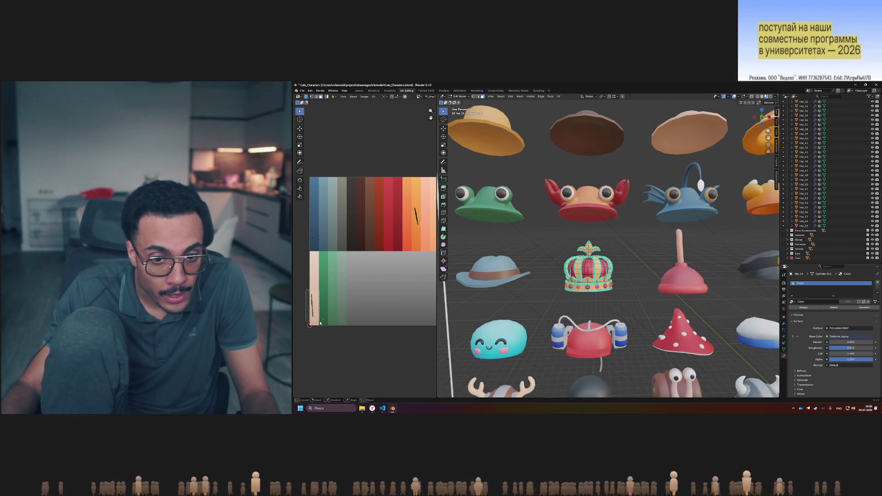
left_click_drag(321, 323, 320, 314)
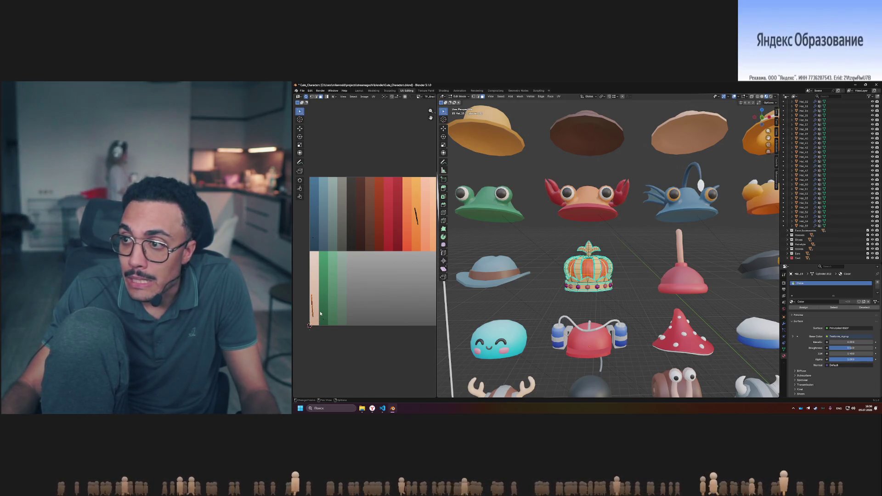
middle_click_drag(362, 289, 338, 297)
key("g")
left_click(422, 207)
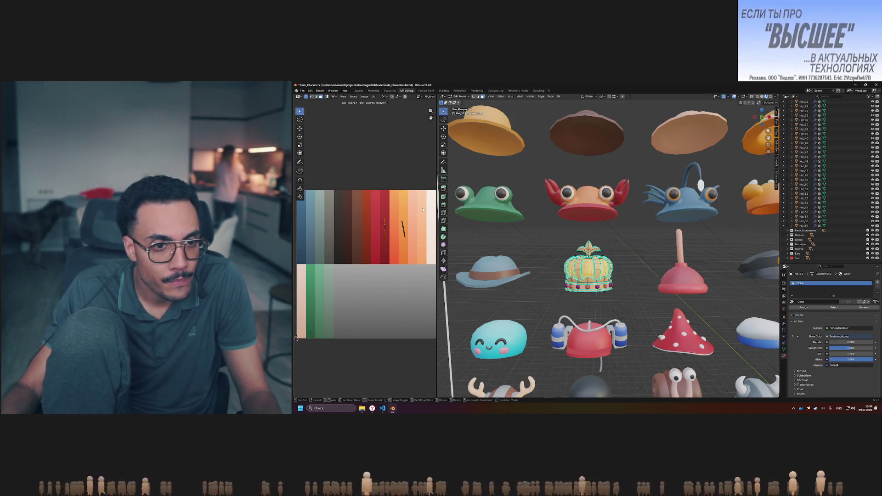
left_click(793, 303)
left_click(800, 323)
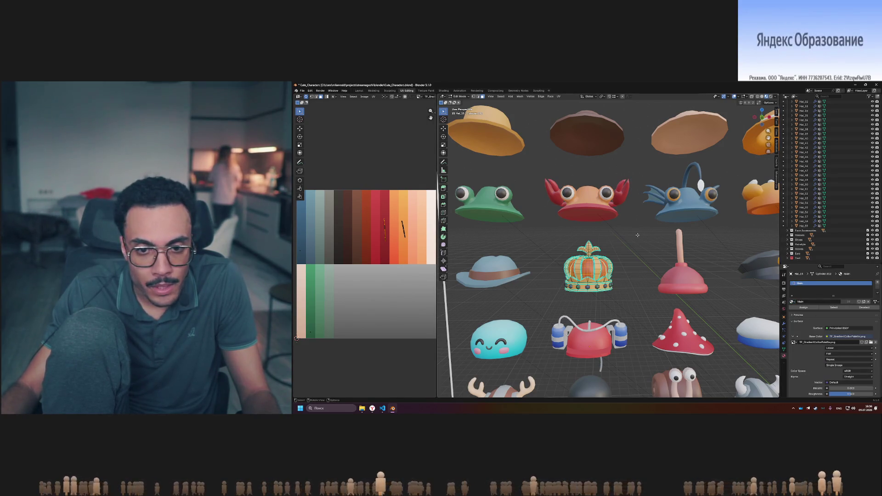
Move the selected crown UVs onto another palette swatch
key("Tab")
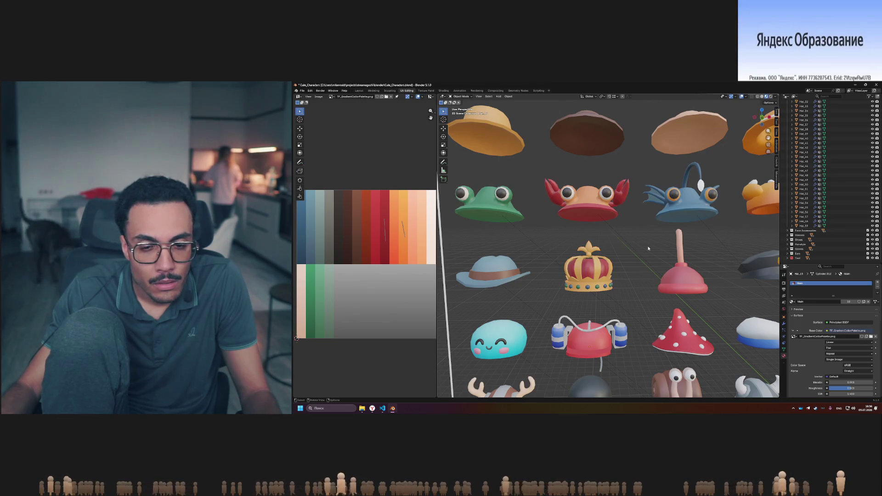
middle_click_drag(359, 285, 375, 277)
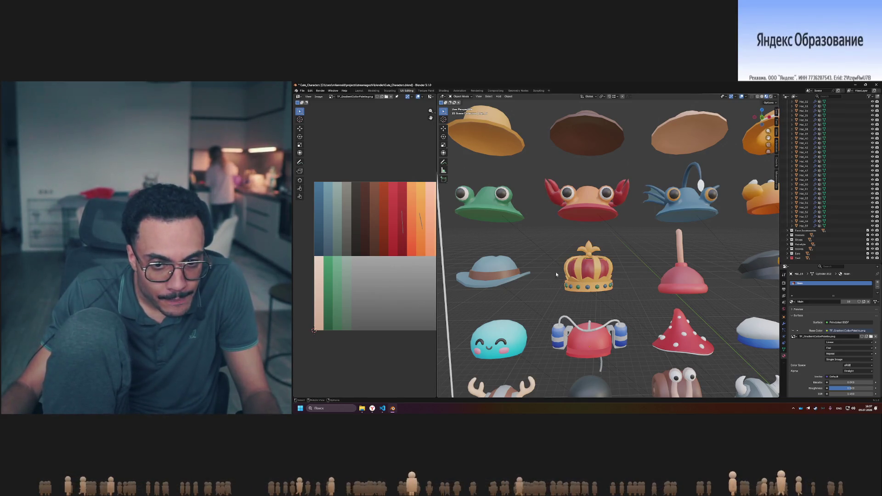
key("Tab")
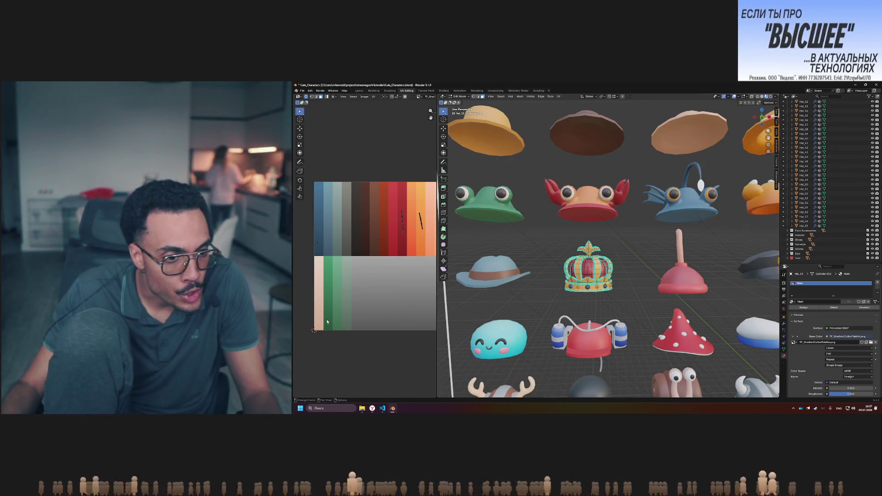
left_click_drag(327, 318, 329, 274)
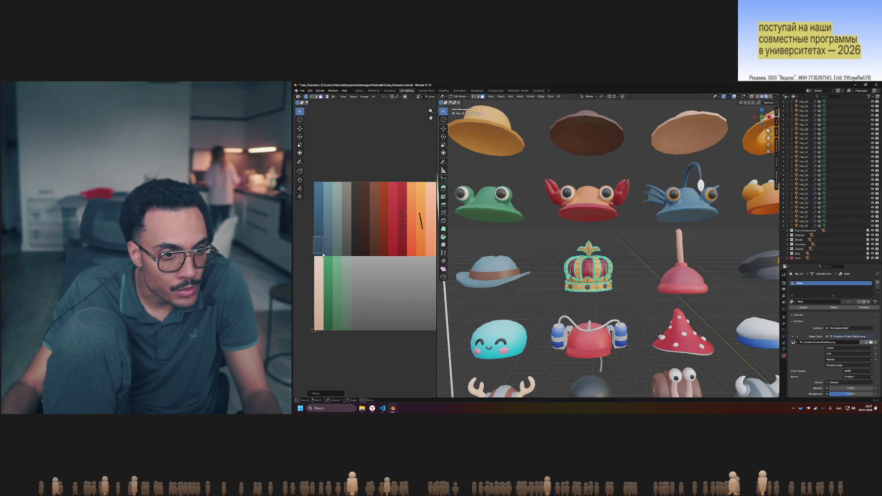
left_click(334, 226)
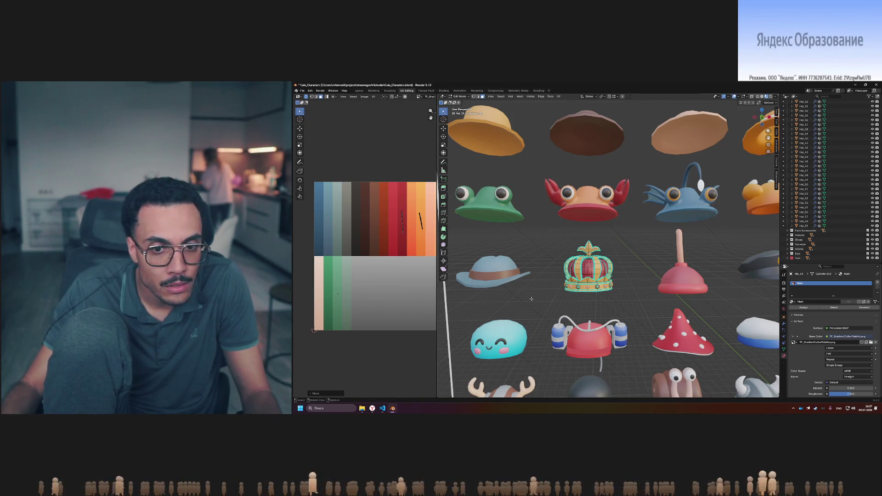
Preview the crown's gold frame, red cap and blue gems, then resume mesh editing
key("Tab")
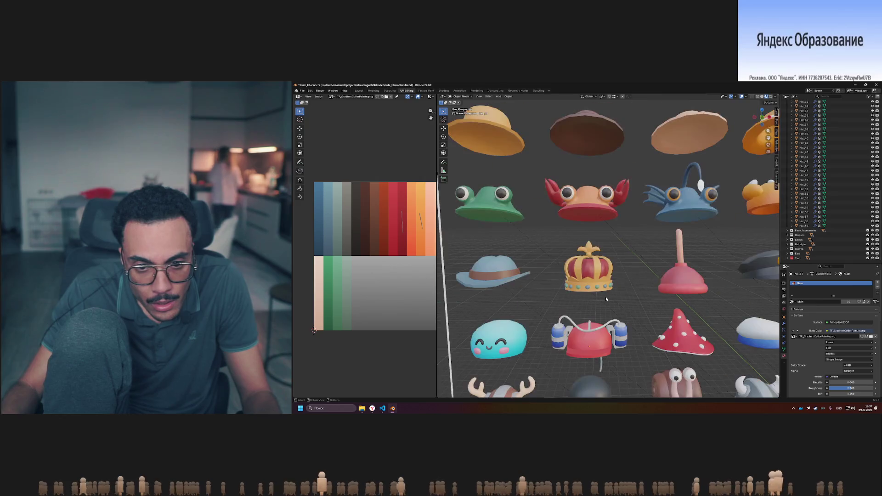
scroll(606, 297, "up", 4)
scroll(606, 297, "down", 4)
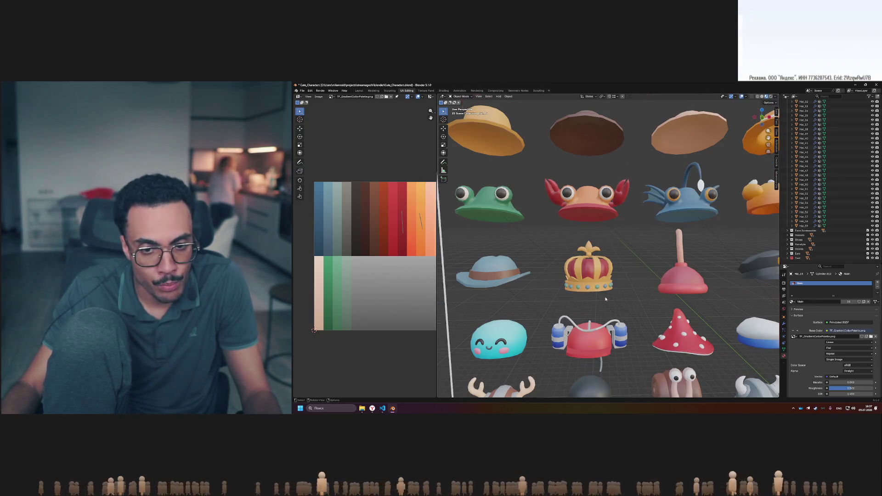
scroll(606, 299, "up", 4)
key("Tab")
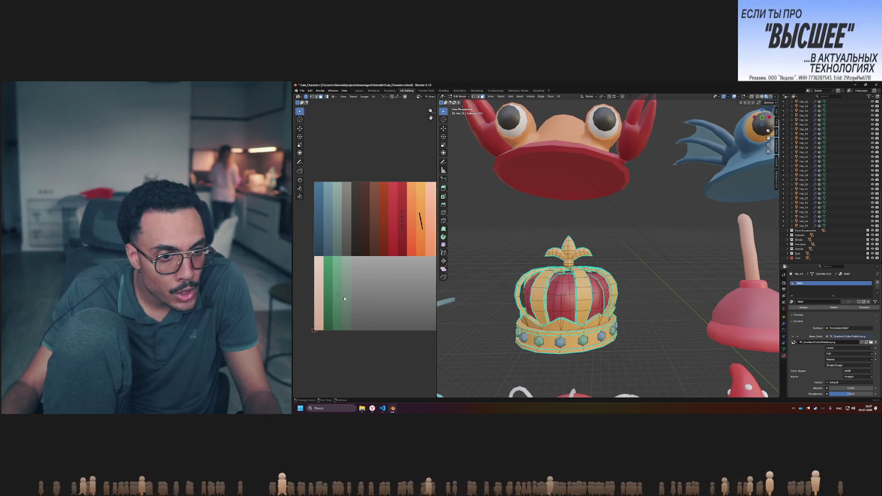
Try shifting the crown's gem UVs to a different swatch, then undo it
key("g")
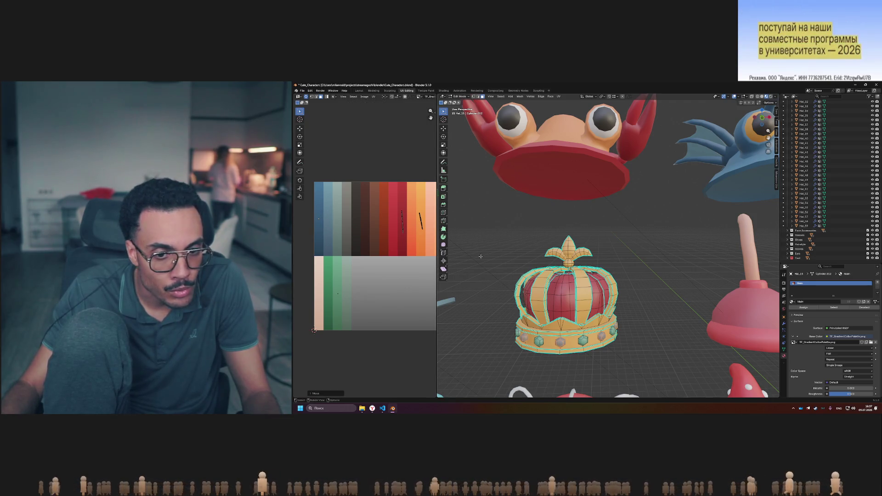
key("ctrl+z")
key("ctrl+z")
scroll(502, 244, "down", 5)
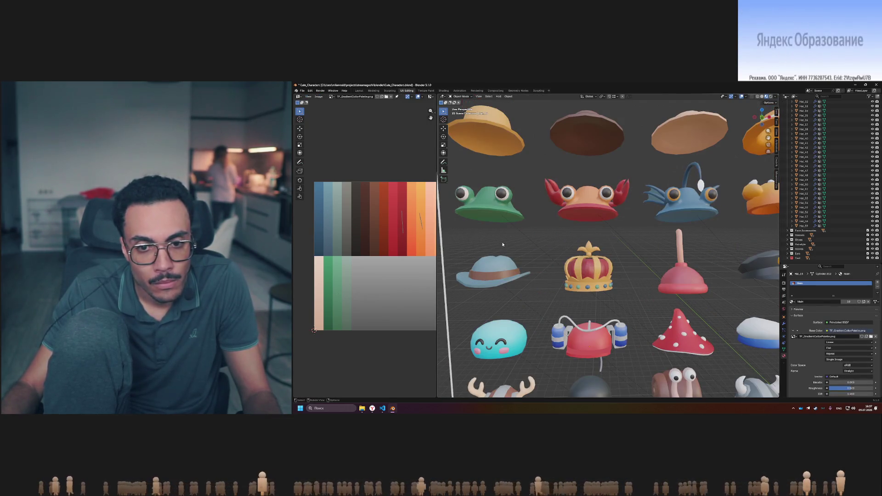
key("Tab")
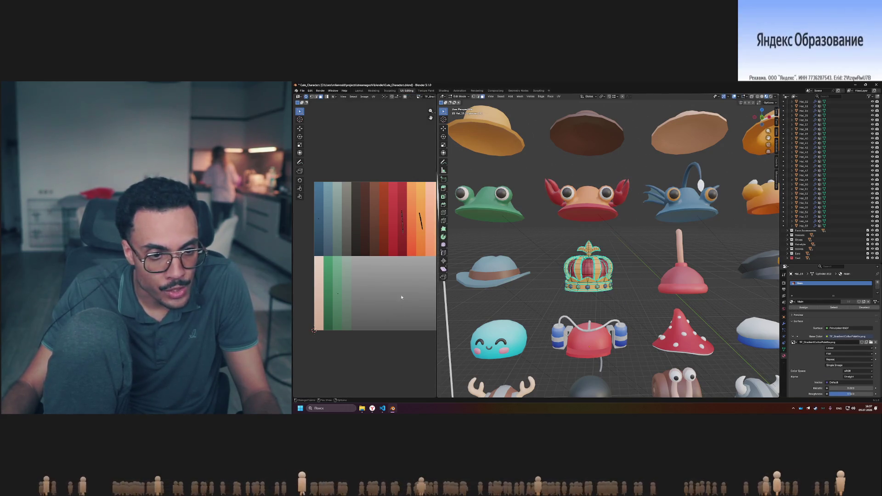
key("g")
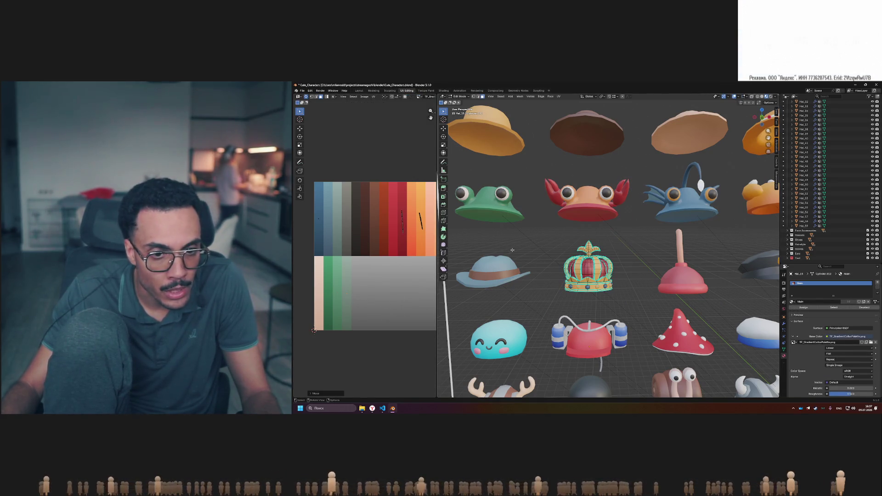
key("Tab")
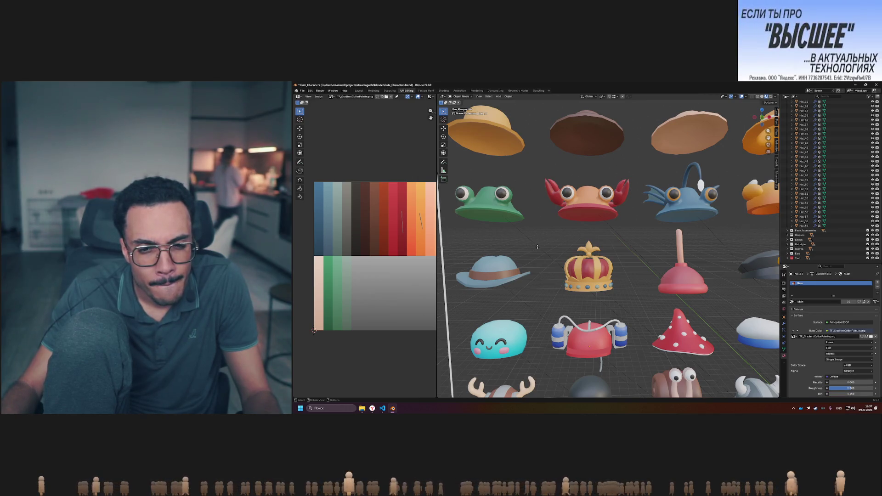
Shift the crown's UVs onto the warm swatches, leaving it gold with red jewels
key("Tab")
key("g")
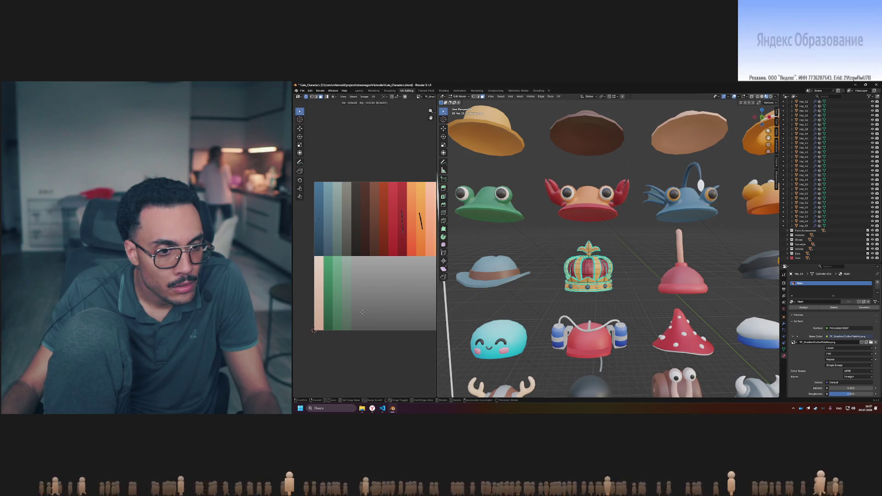
key("Tab")
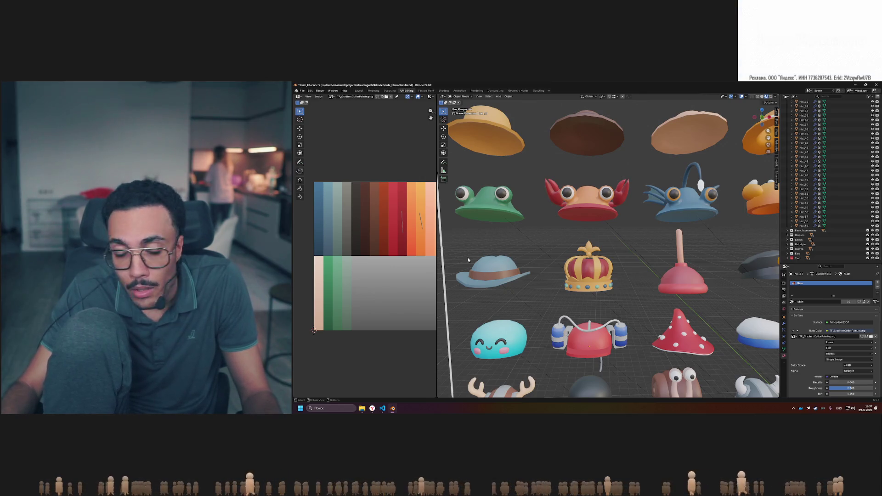
key("Tab")
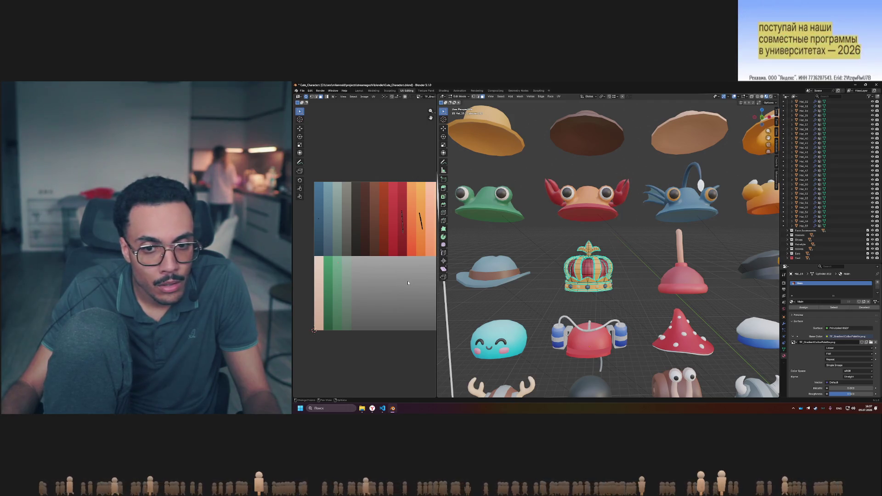
middle_click_drag(408, 283, 406, 291)
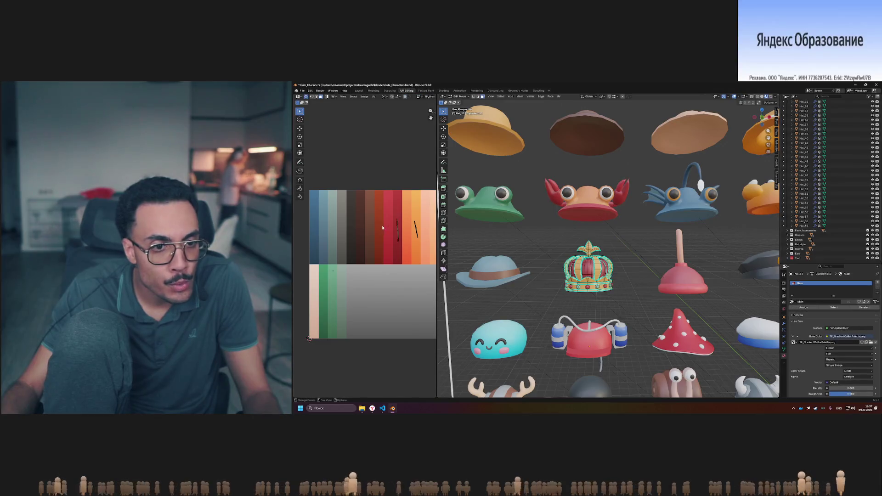
key("Escape")
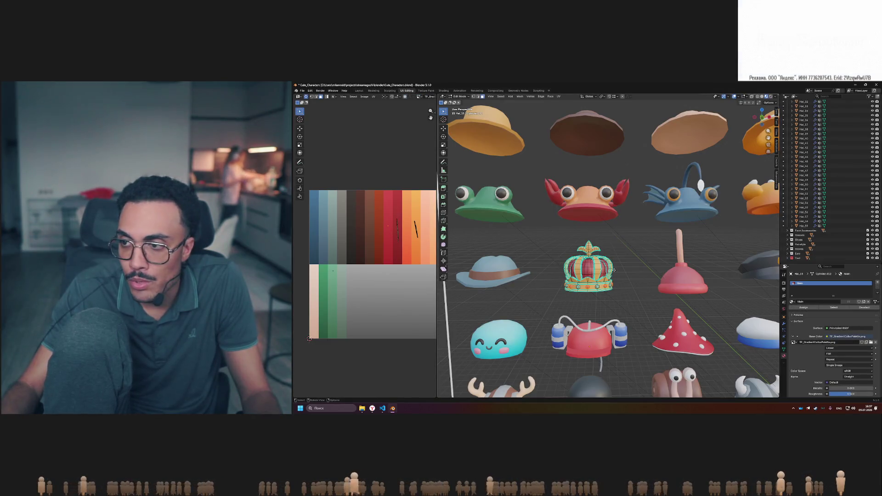
key("Tab")
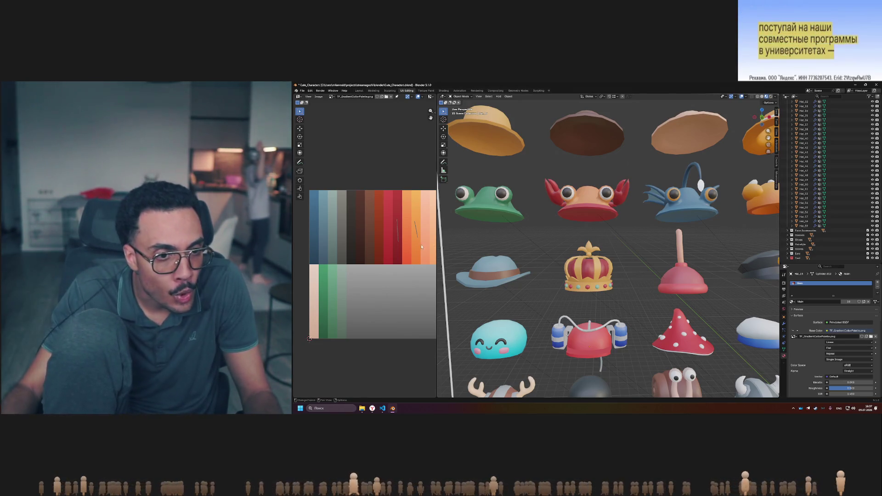
Box-select the crown's UVs and move them between warm swatches, previewing each result
key("Tab")
left_click_drag(382, 220, 393, 234)
key("g")
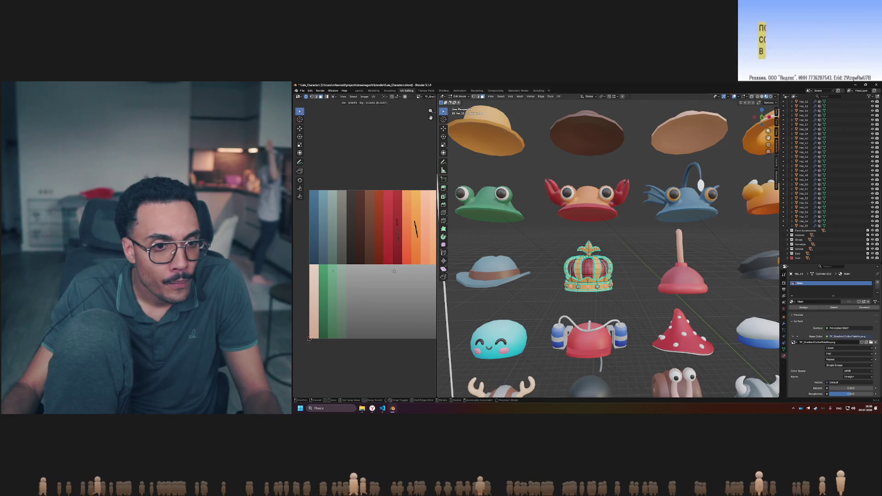
key("Tab")
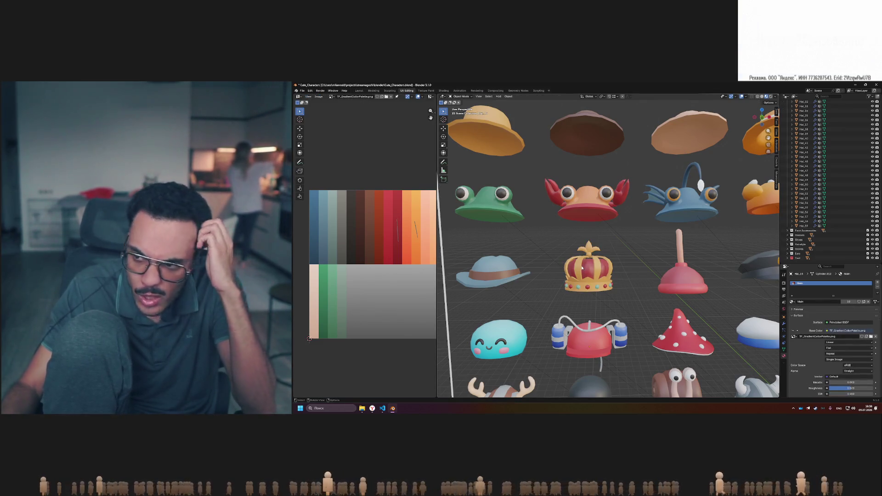
key("Tab")
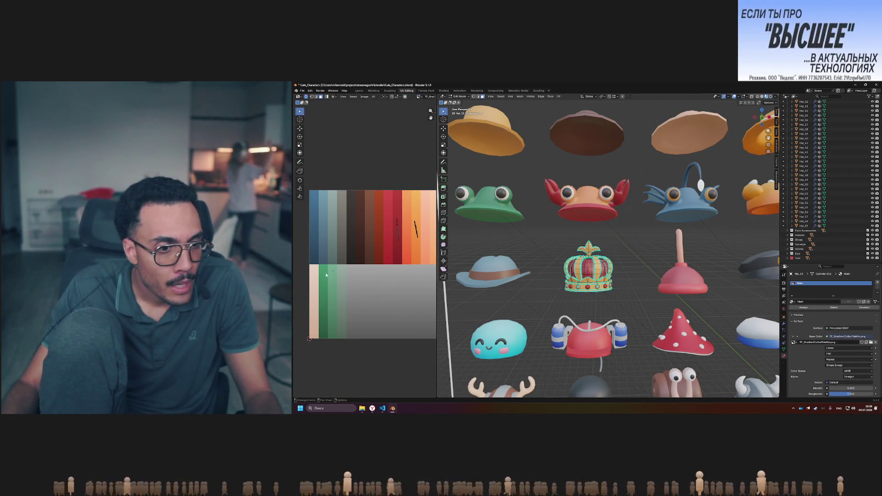
left_click(329, 325)
key("Tab")
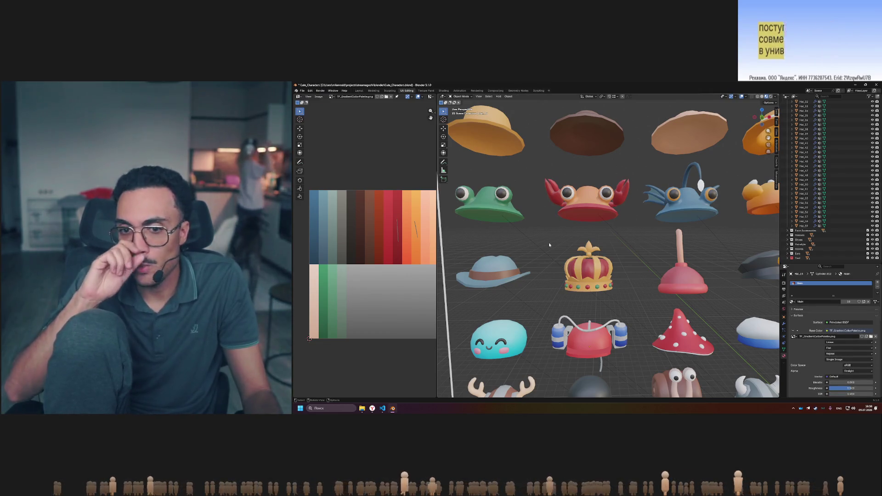
key("Tab")
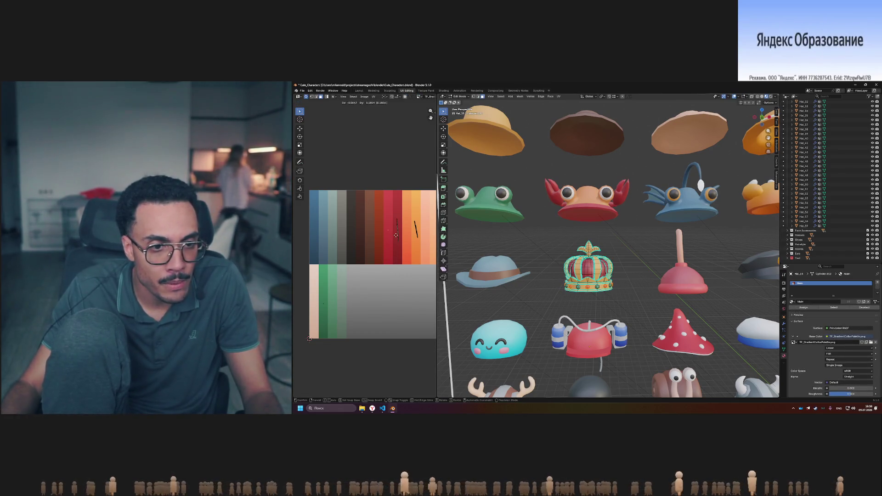
left_click(396, 240)
key("Tab")
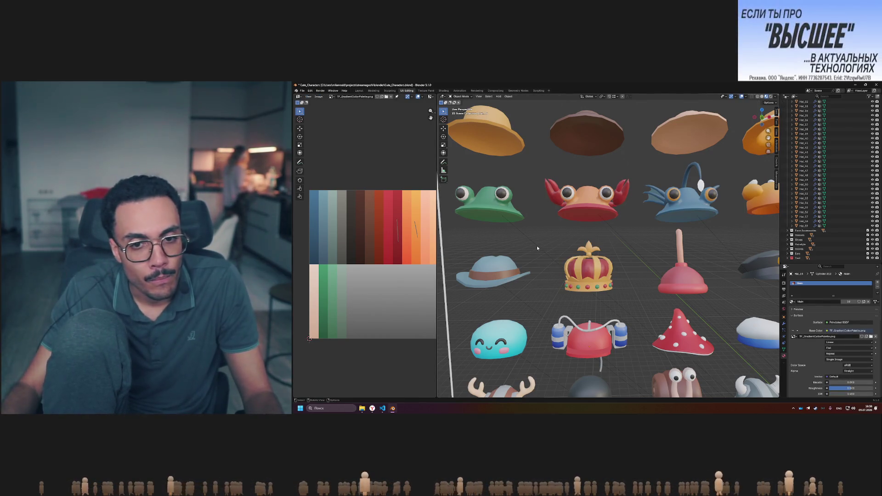
Reselect the crown's UVs and slide them onto a neighbouring swatch, then recheck
key("Tab")
key("g")
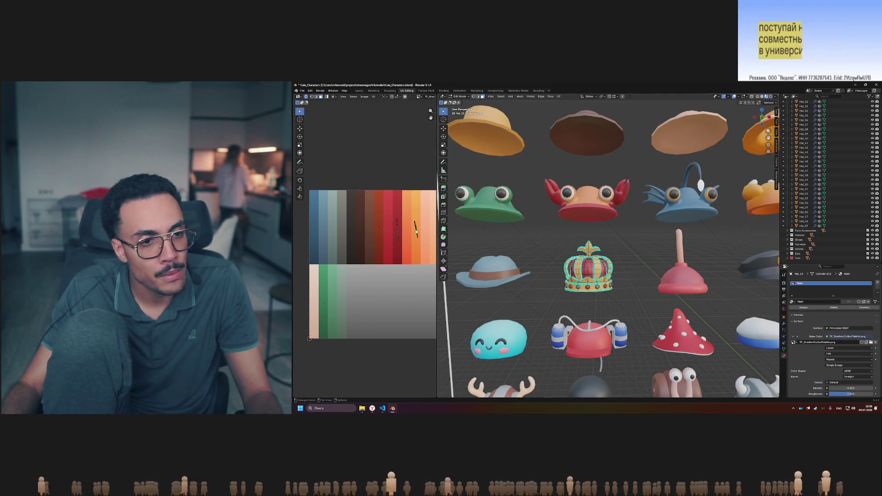
left_click_drag(376, 221, 384, 235)
key("g")
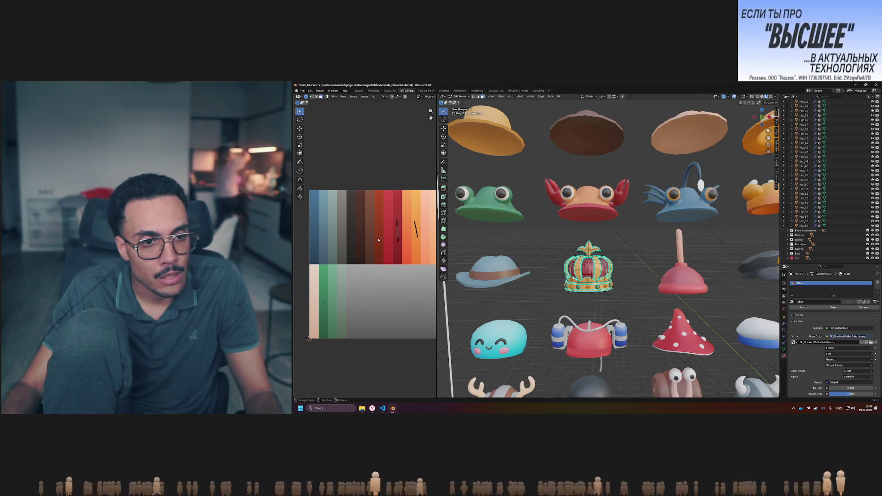
middle_click_drag(393, 244, 380, 244)
key("g")
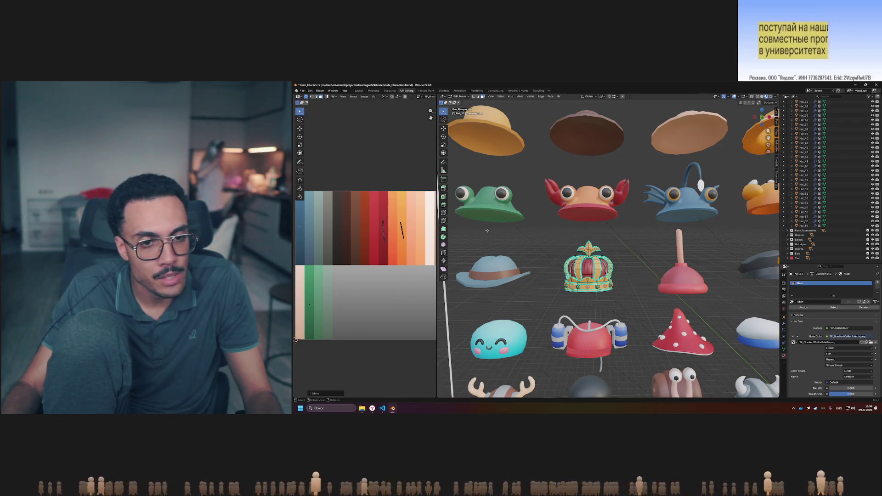
key("Tab")
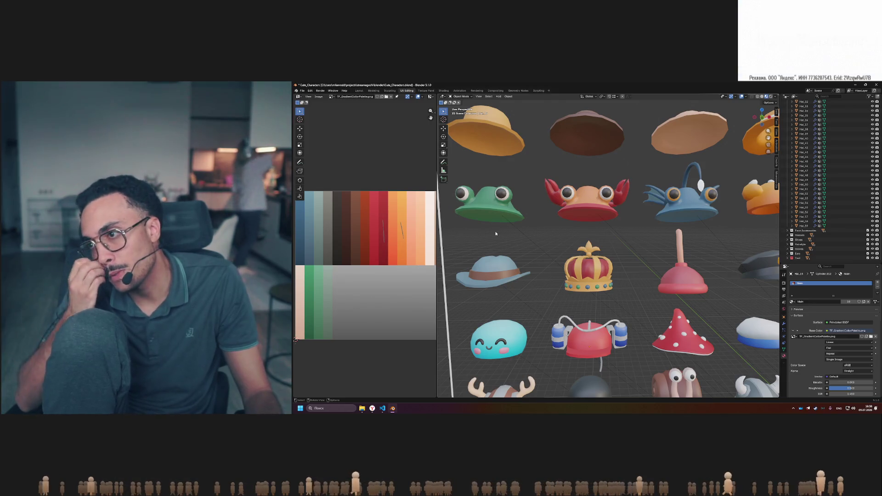
scroll(431, 237, "up", 4, "ctrl")
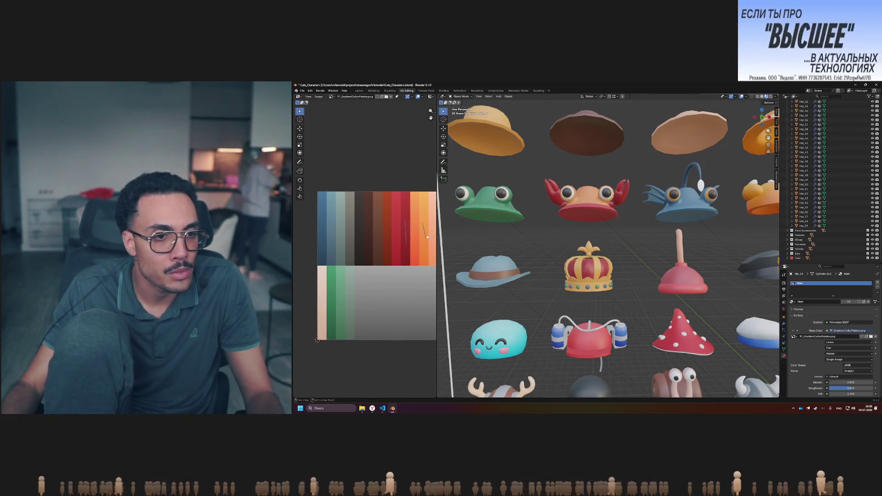
key("Tab")
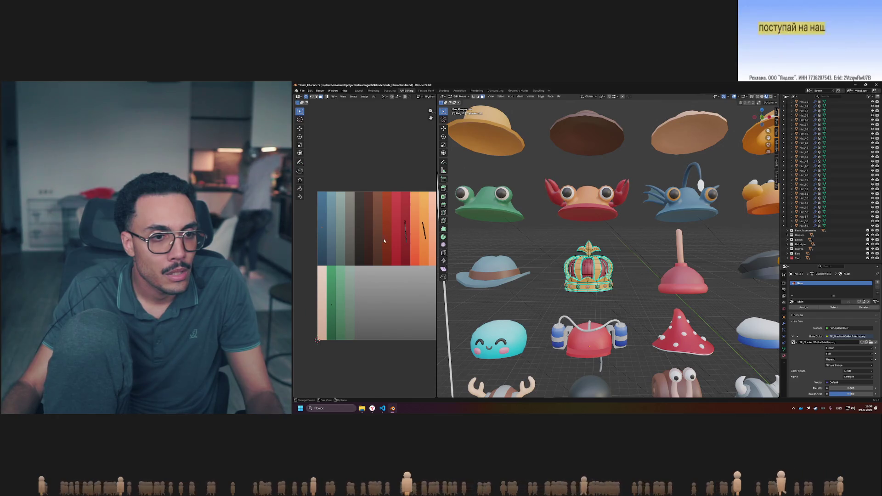
Switch to Yandex Browser and start a new tab with the address bar ready
left_click(372, 408)
left_click(818, 87)
left_click(741, 96)
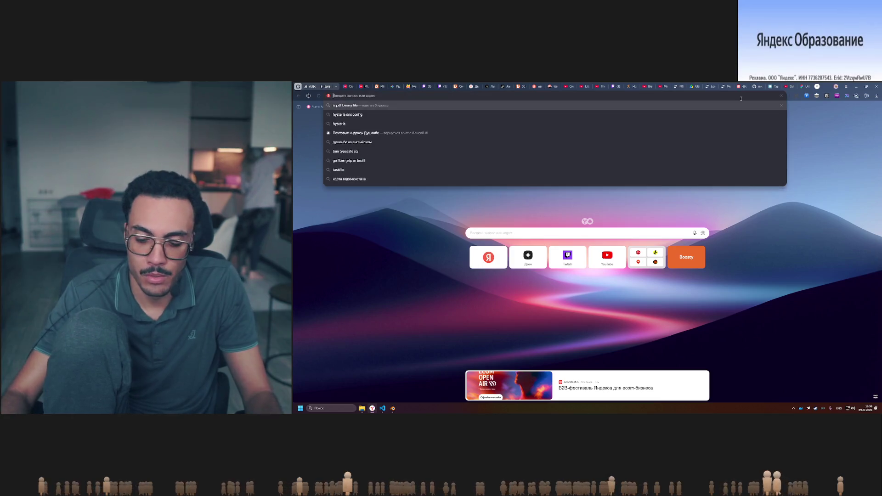
type("wdtn")
Search Yandex for 'цветовой круг' colour-wheel results, then return to Blender
key("alt+shift")
key("Escape")
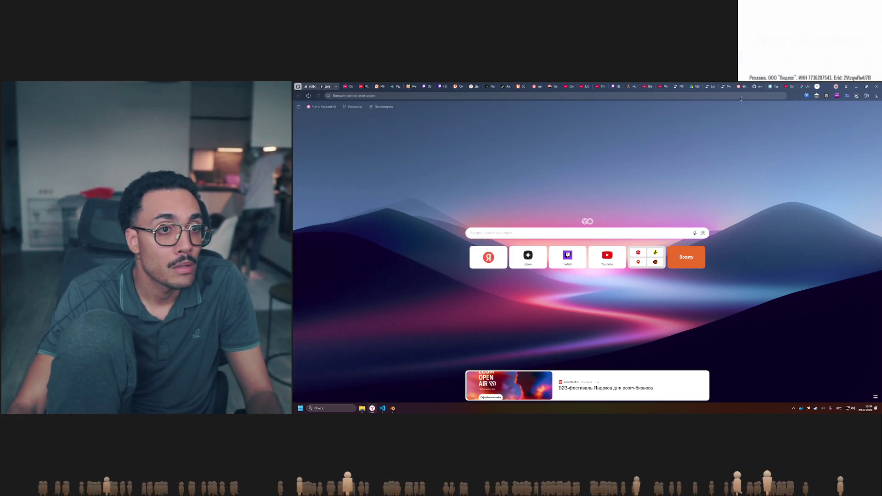
left_click(742, 96)
type("цветовой круг")
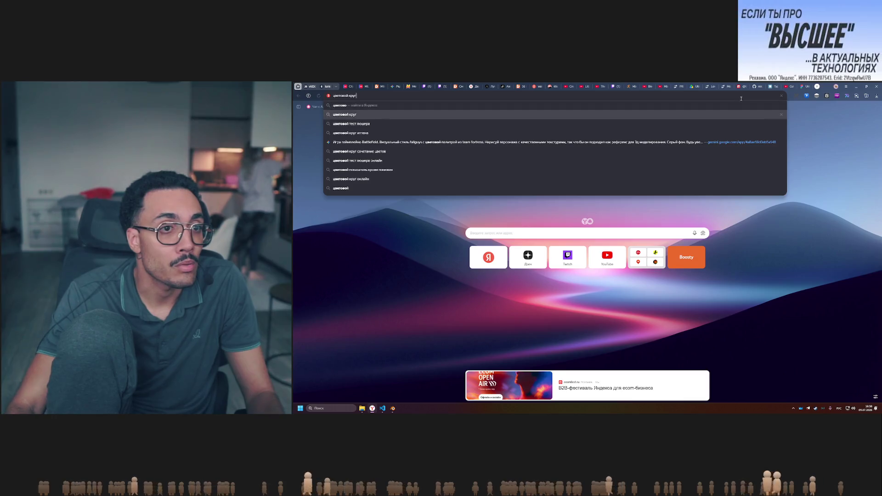
key("Return")
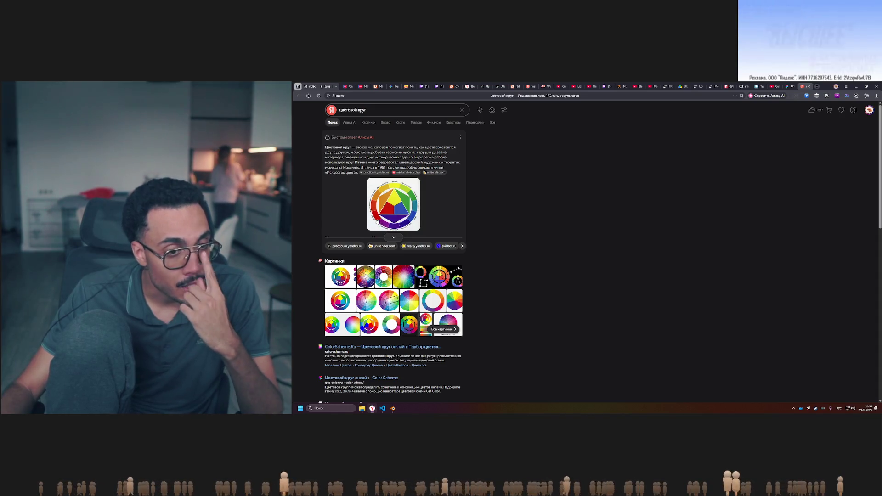
mouse_move(382, 408)
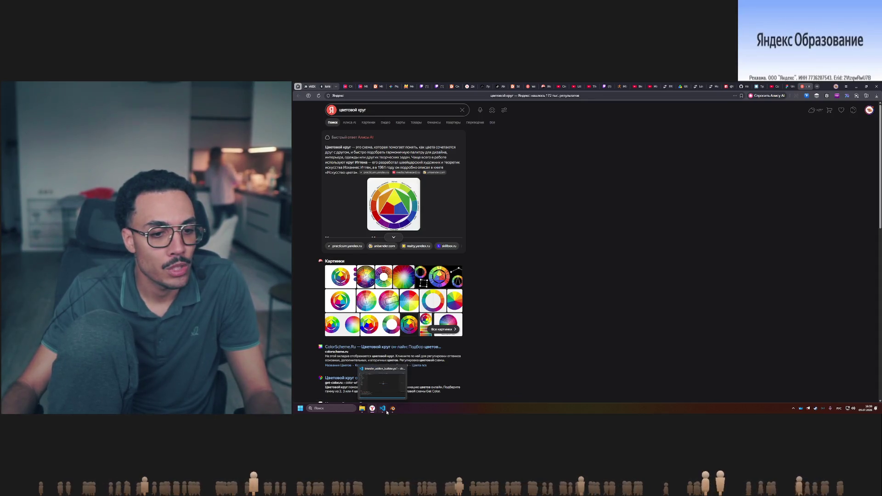
left_click(386, 411)
left_click(393, 408)
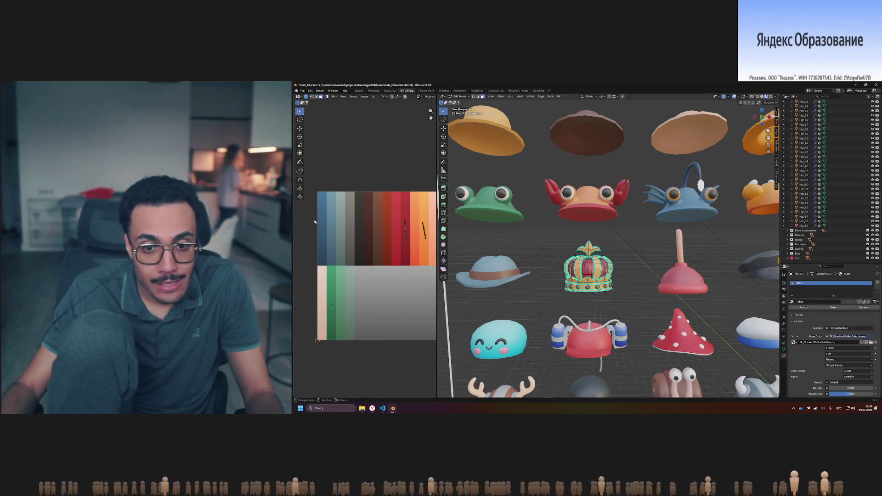
Place all the crown's UVs on the gold and red swatches and preview the result
key("g")
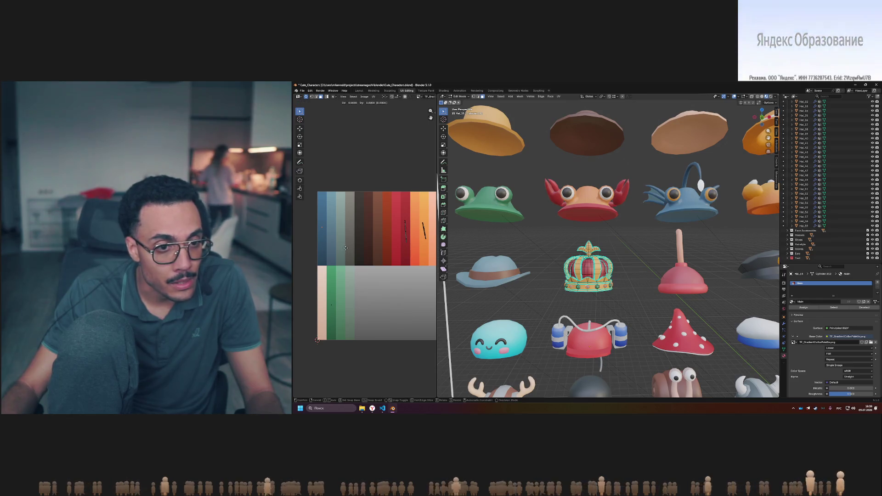
left_click(409, 248)
key("Tab")
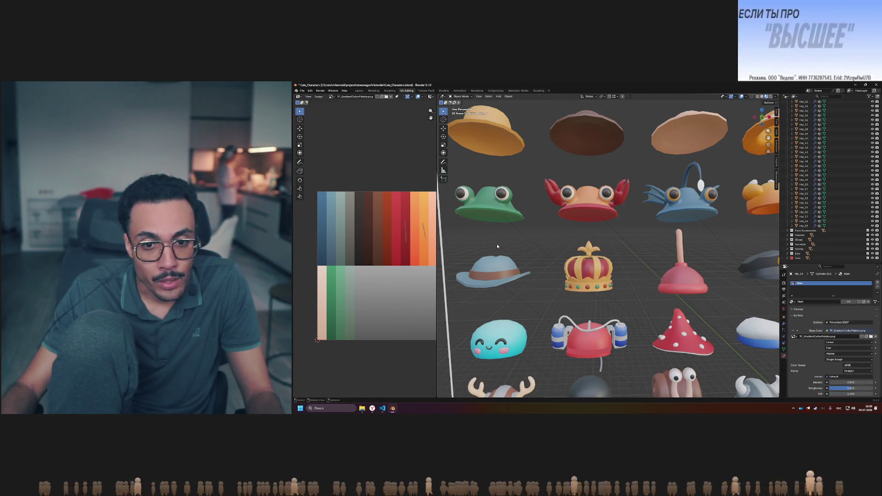
key("Tab")
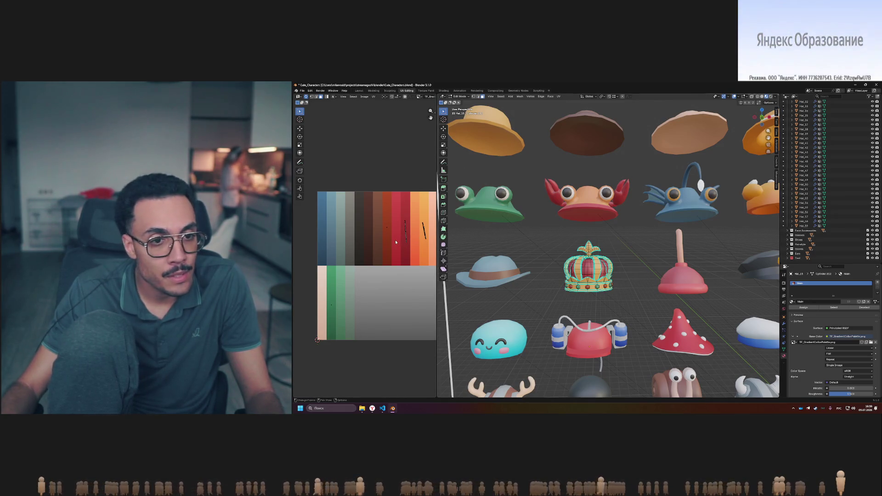
key("a")
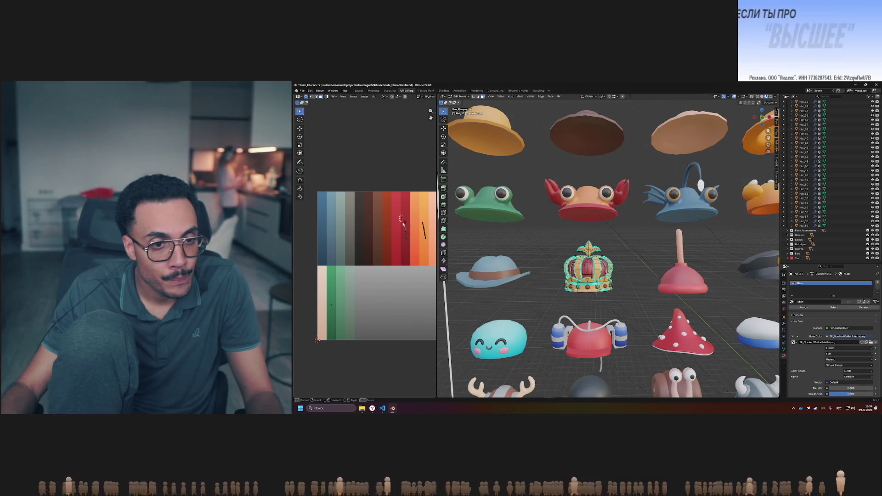
left_click(405, 246)
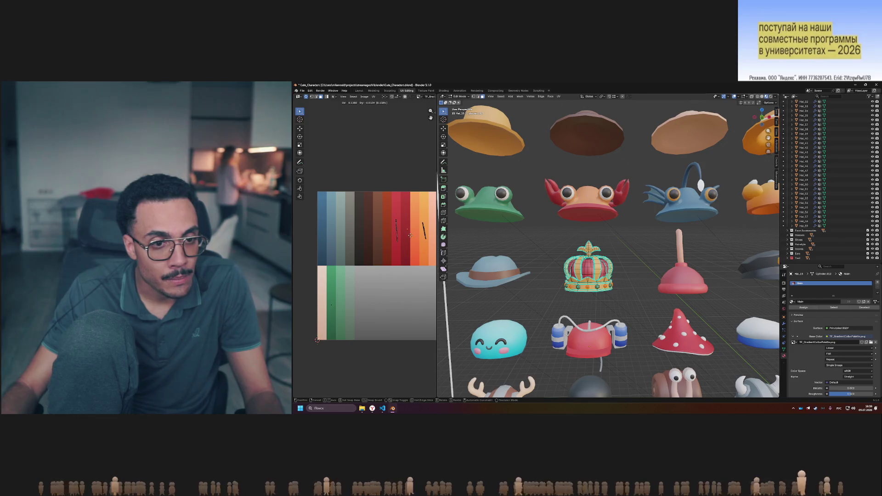
left_click(408, 235)
key("Tab")
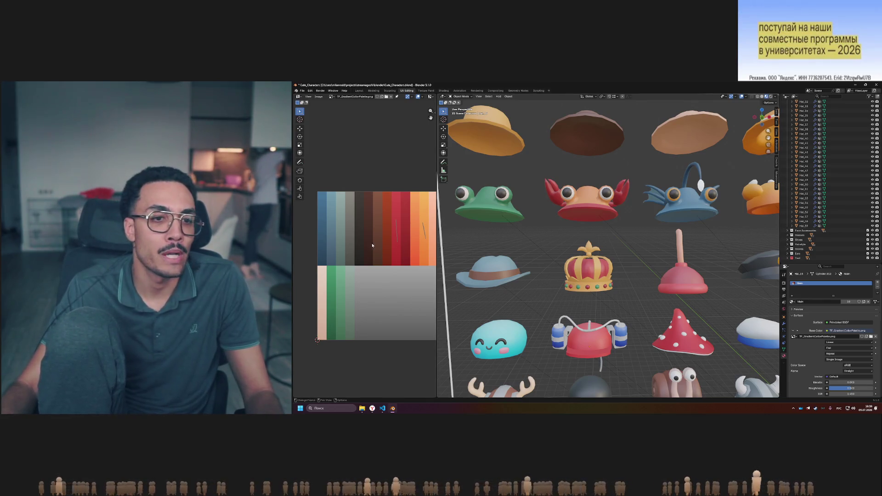
Recheck the crown's colours, then orbit and zoom to view all the hats
key("Tab")
left_click_drag(400, 220, 412, 236)
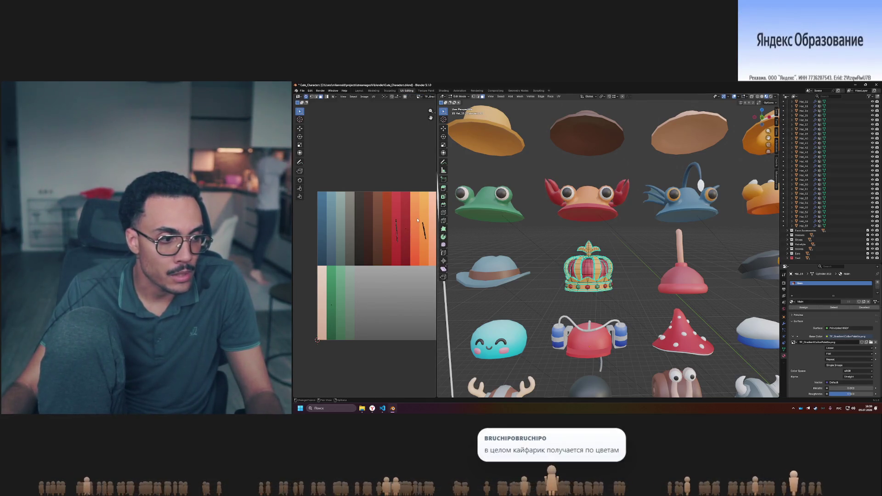
key("Tab")
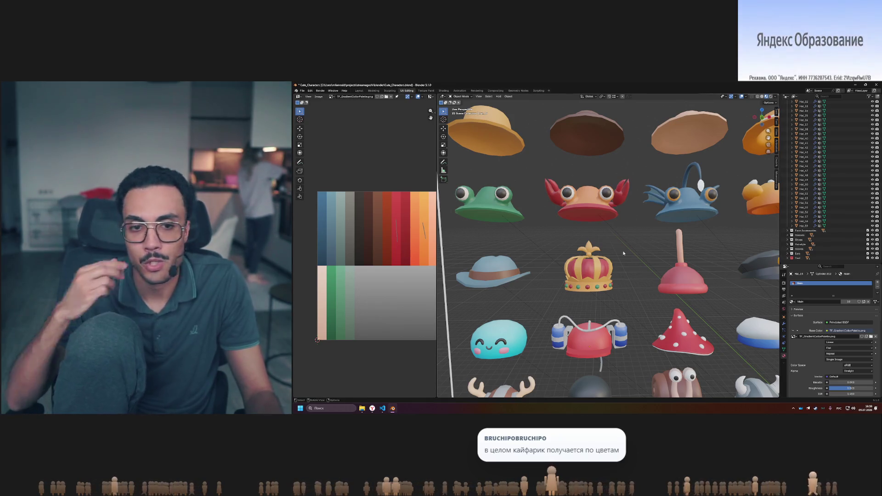
key("Tab")
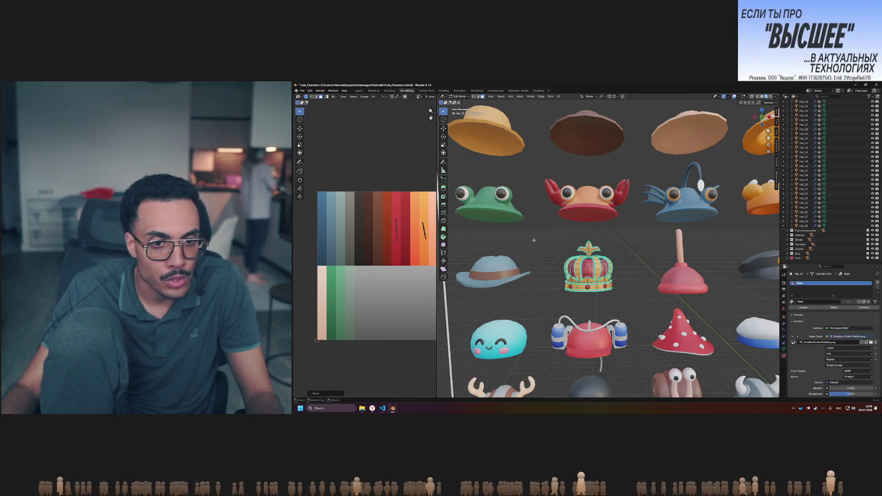
key("Tab")
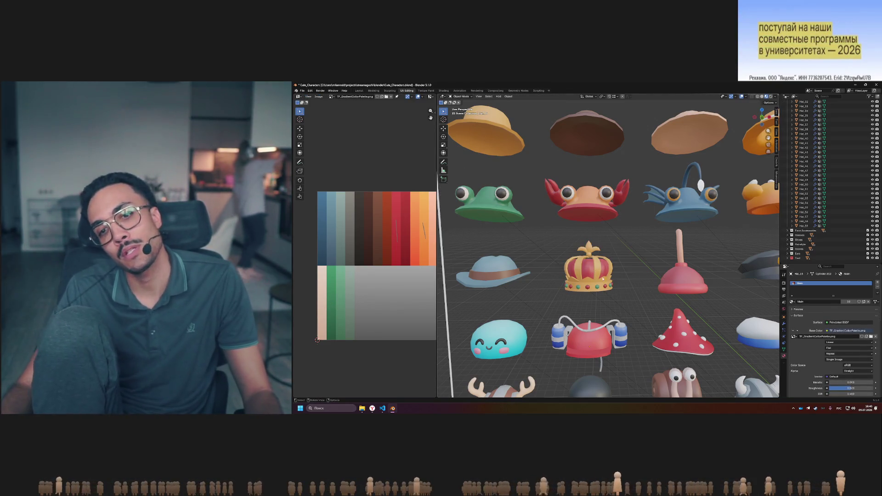
middle_click_drag(648, 233, 625, 244)
key("Escape")
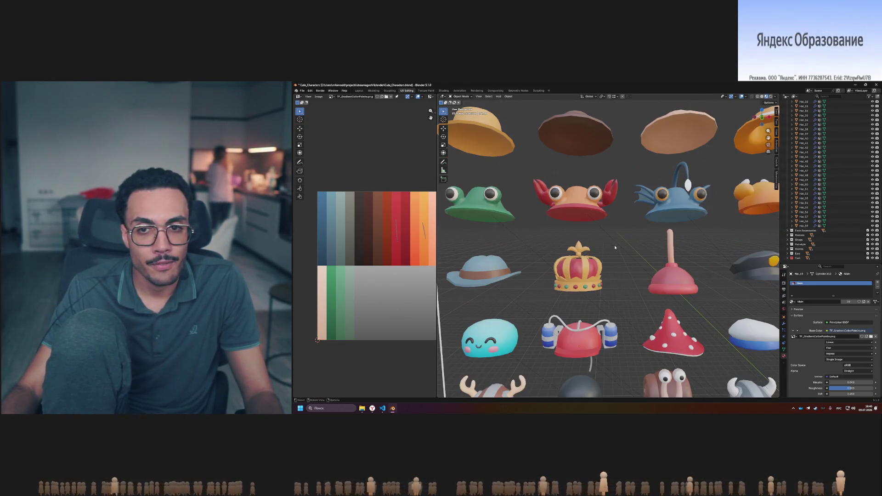
scroll(615, 248, "down", 4)
scroll(651, 243, "up", 1)
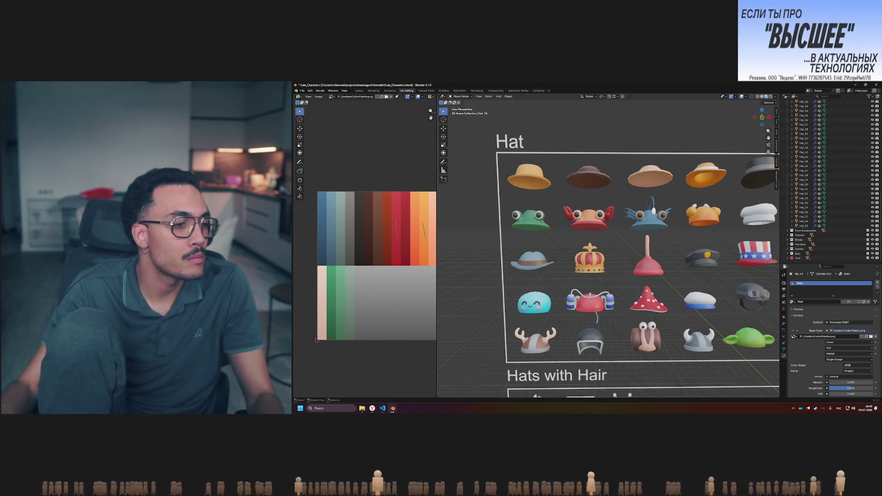
Select the plunger hat on the zoomed-out Hat board
left_click(621, 267)
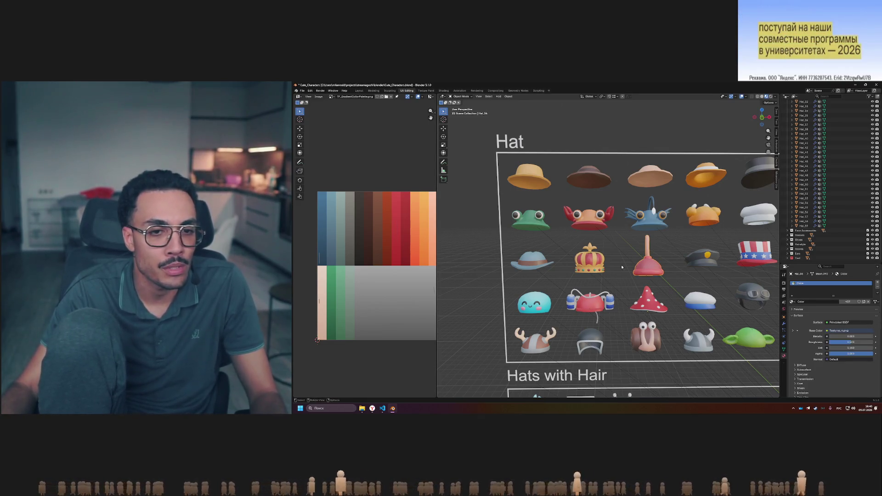
Open the plunger hat's UVs and select its handle points on the peach strip
key("Tab")
middle_click_drag(434, 260, 415, 260)
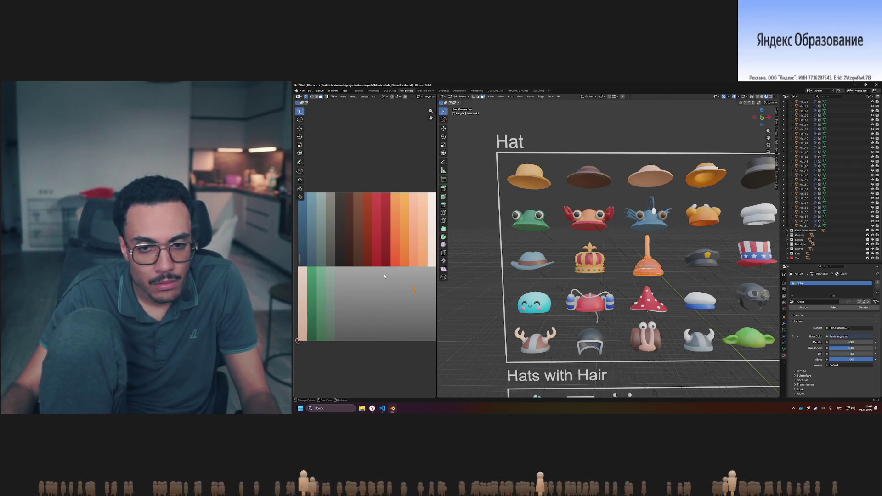
left_click(424, 300)
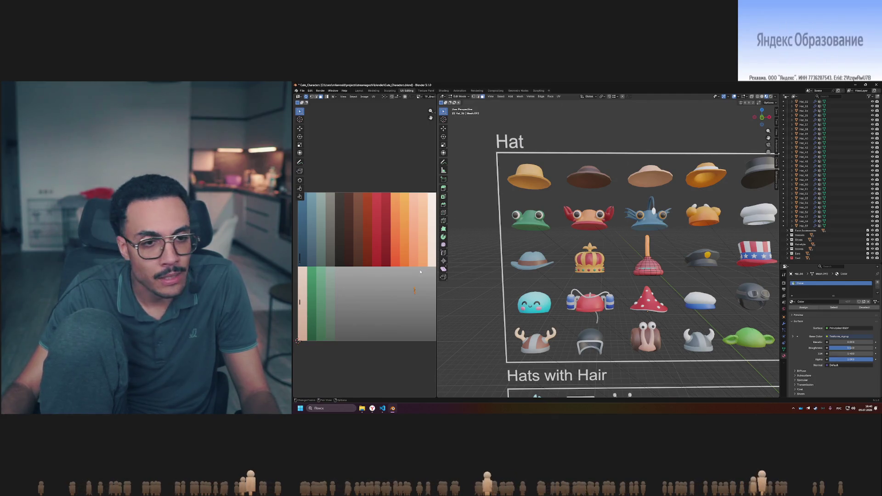
middle_click_drag(420, 272, 411, 273)
left_click(297, 210)
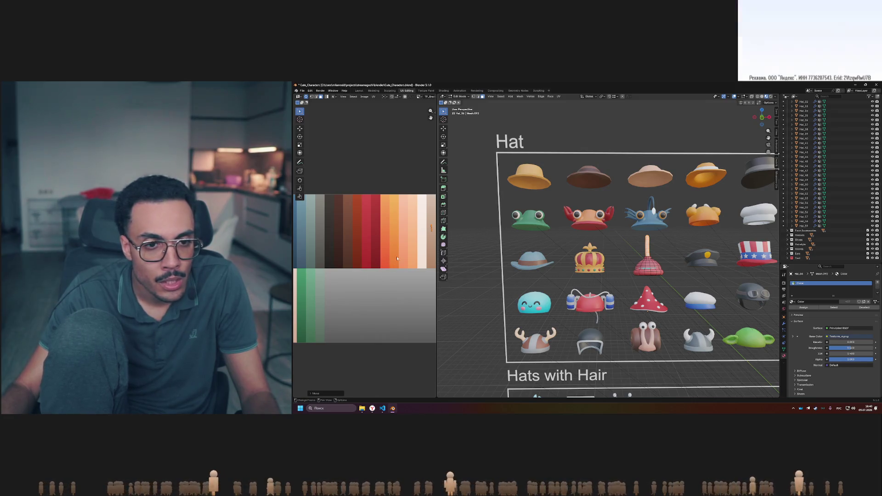
key("g")
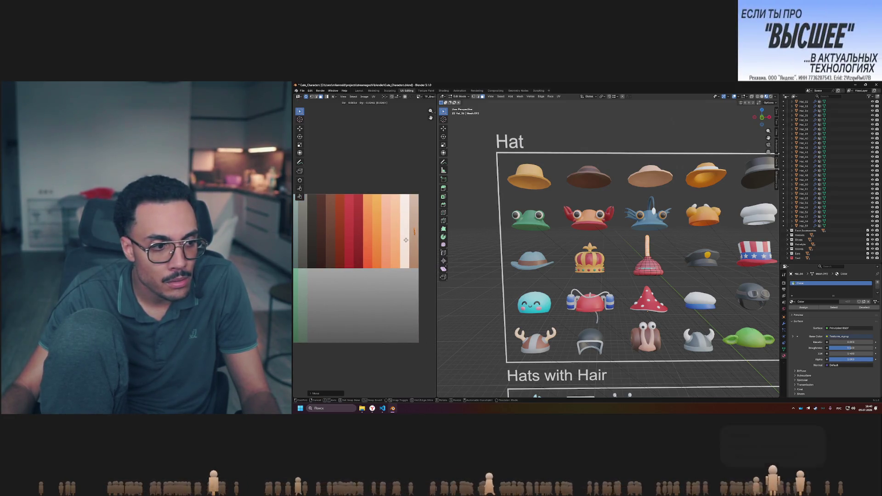
left_click(406, 239)
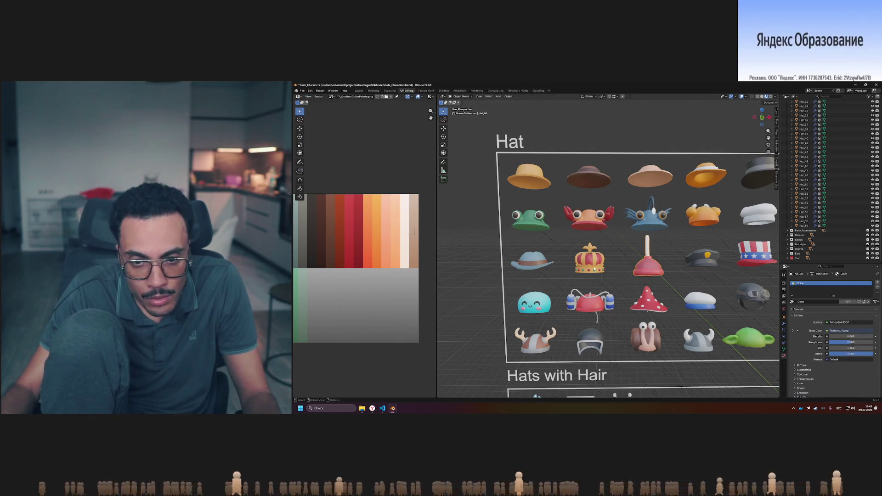
middle_click_drag(390, 269, 442, 269)
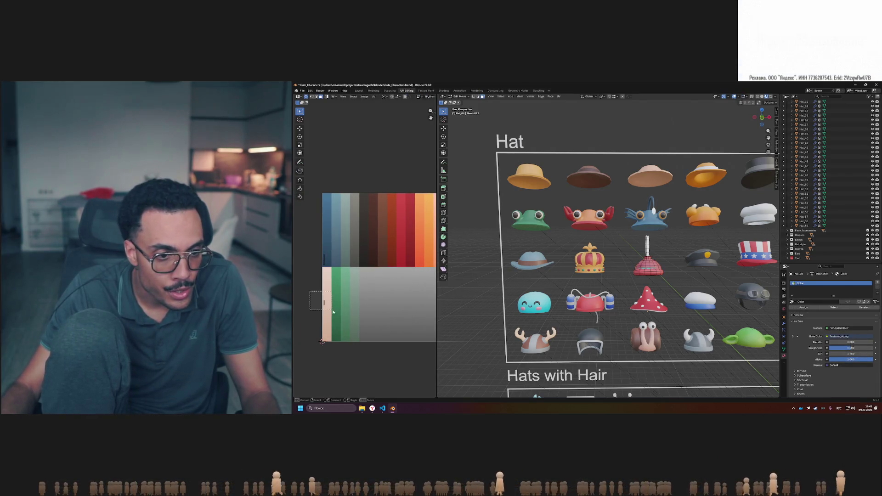
left_click_drag(333, 312, 335, 311)
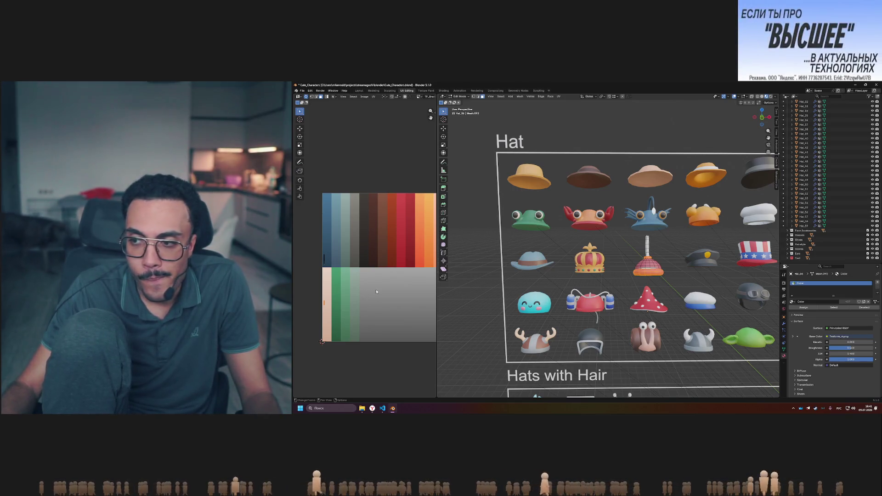
middle_click_drag(392, 290, 384, 293, "shift")
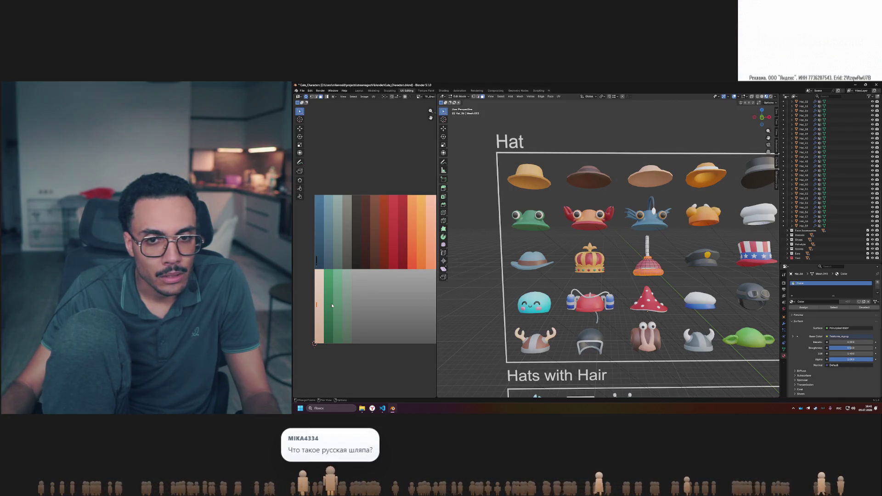
Finish the handle UV move, then reselect the plunger hat for editing
key("g")
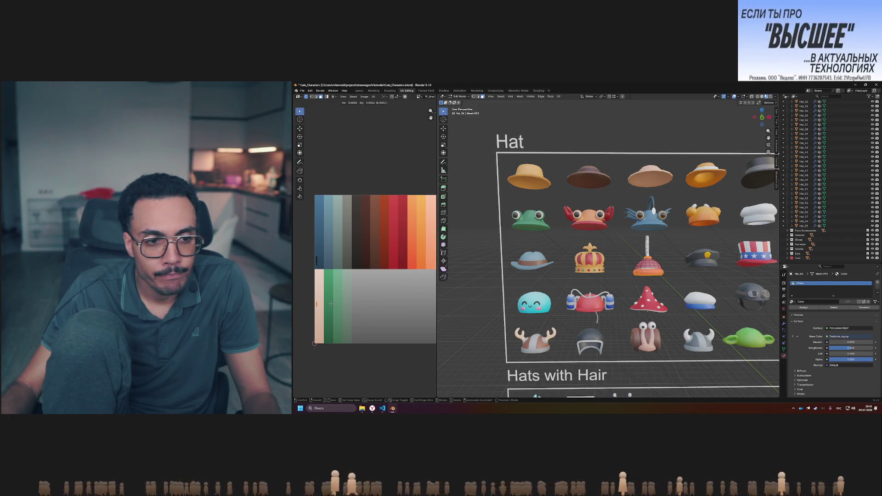
key("Tab")
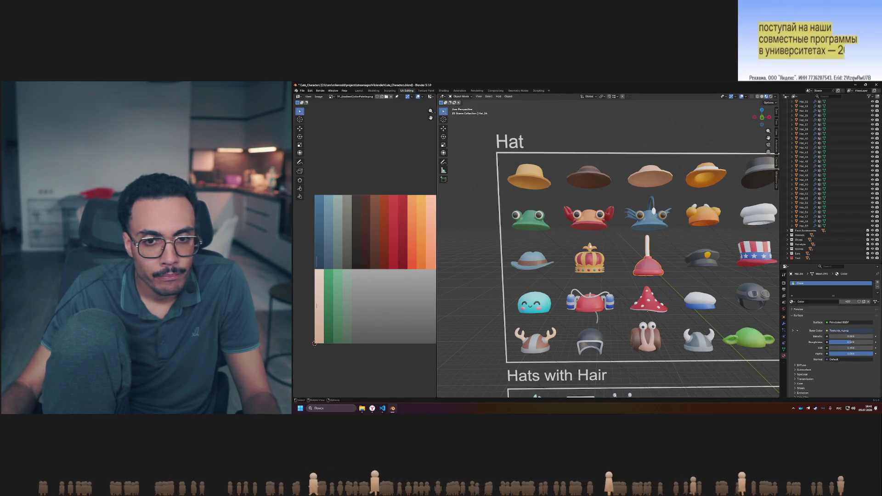
left_click(589, 260)
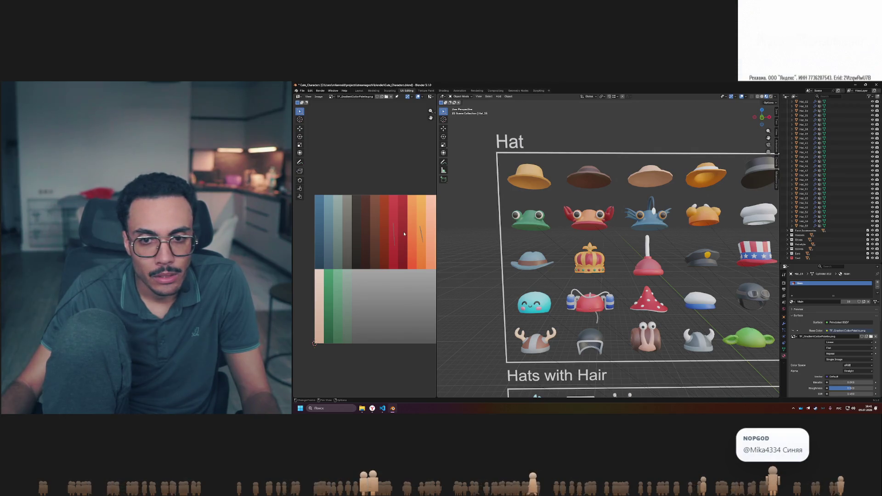
left_click(649, 266)
key("Tab")
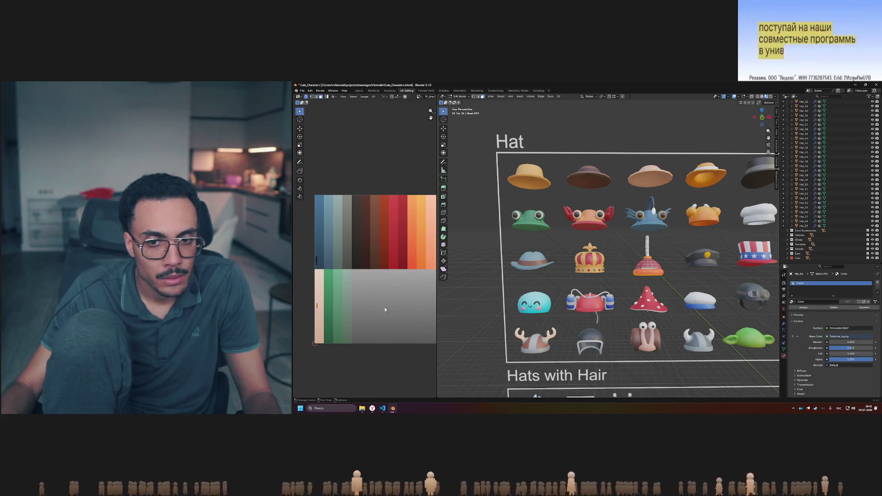
Try the plunger cup UVs on the blue strip, return them to red, and choose the Main material
key("g")
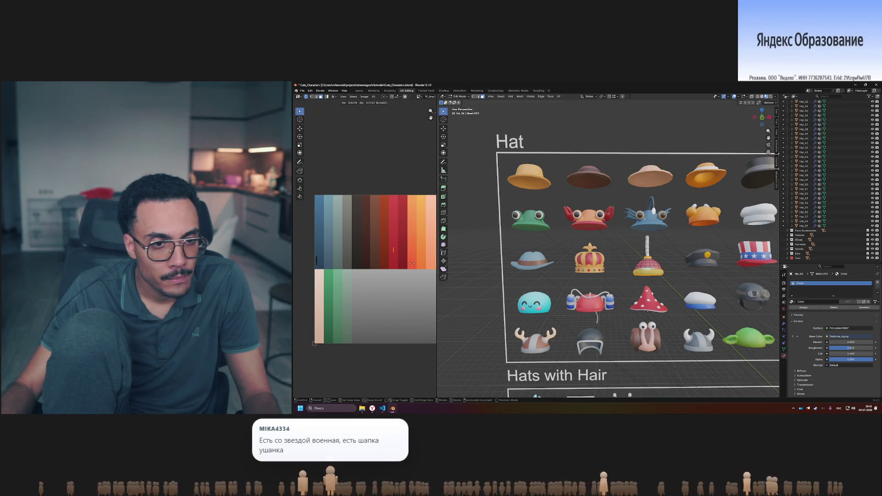
key("g")
left_click(337, 275)
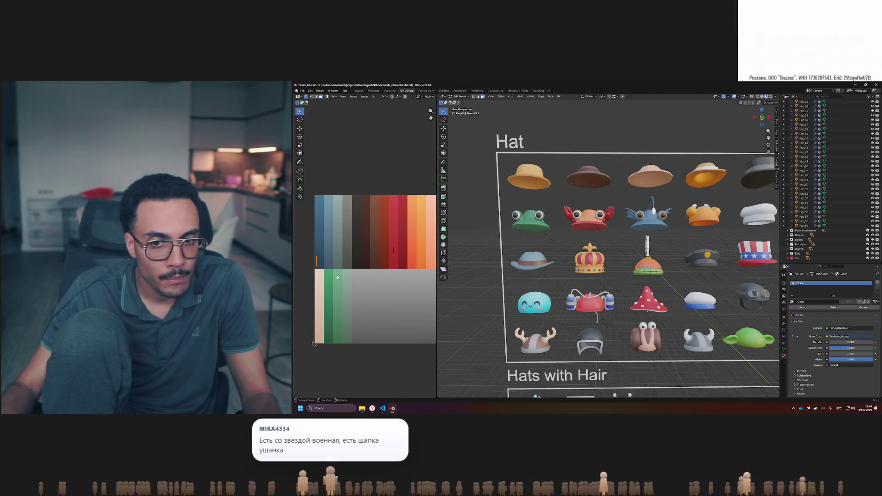
key("g")
left_click(399, 293)
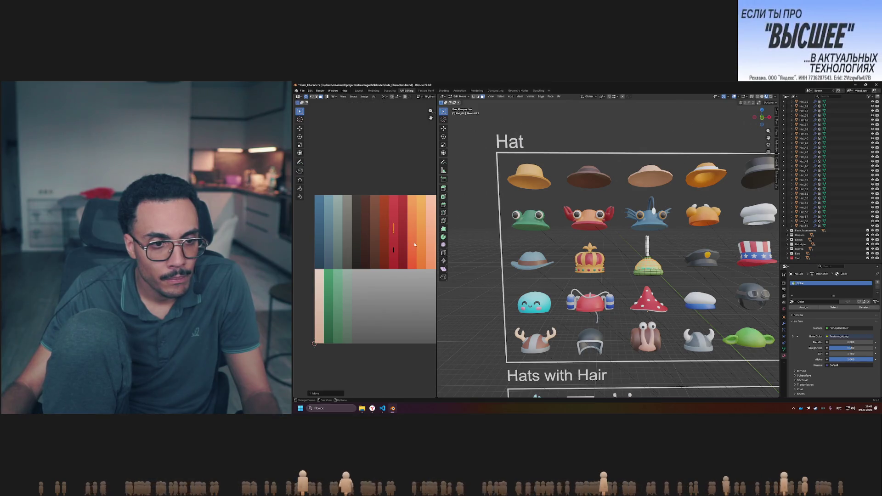
middle_click_drag(398, 293, 382, 297)
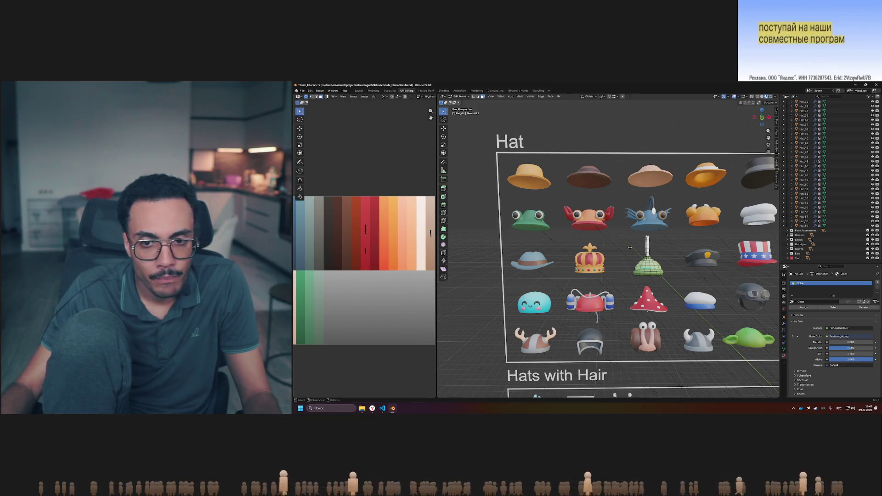
left_click(794, 302)
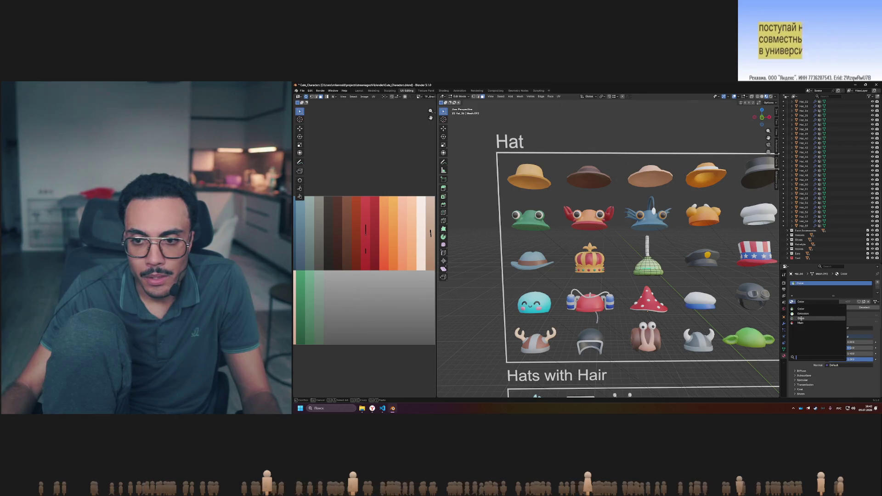
left_click(796, 321)
key("Tab")
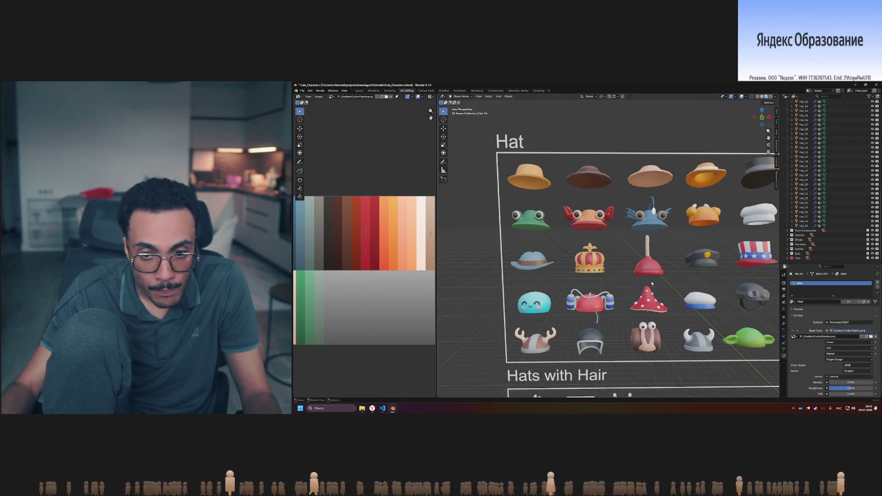
scroll(652, 283, "up", 2)
scroll(651, 282, "up", 2)
scroll(651, 279, "up", 4)
scroll(652, 277, "down", 5)
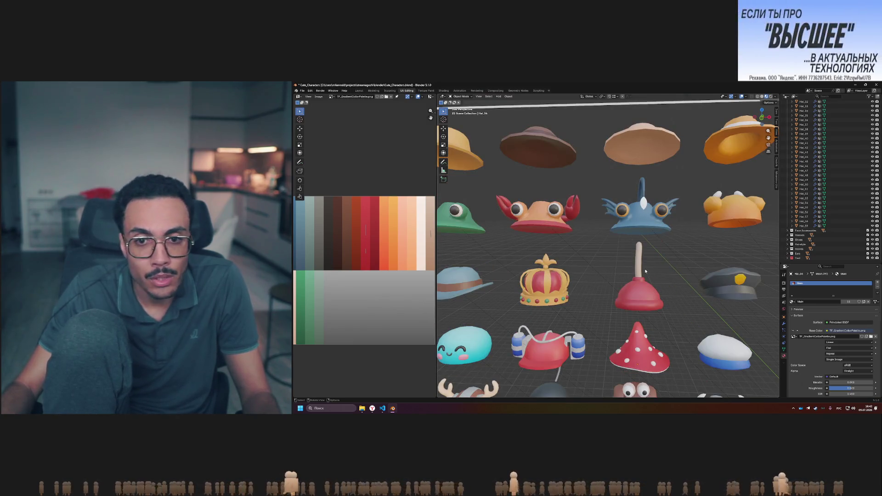
scroll(645, 270, "up", 2, "ctrl")
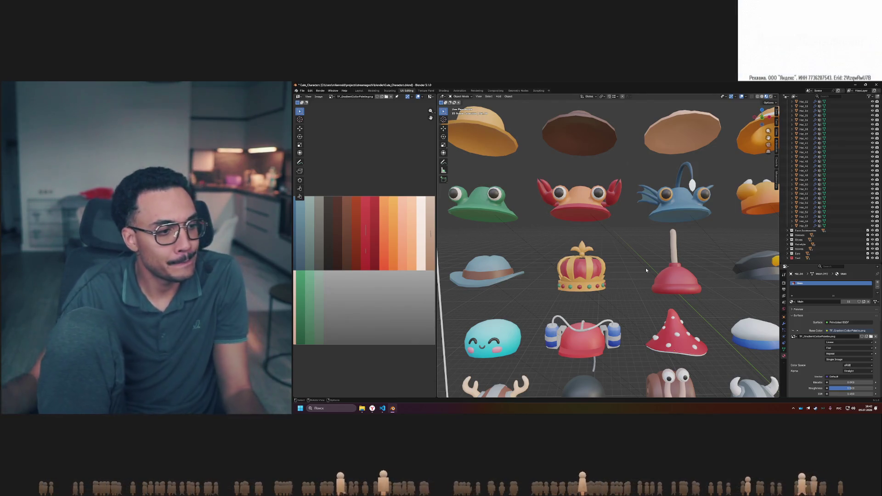
mouse_move(593, 248)
middle_mouse_down()
mouse_move(604, 249)
mouse_move(559, 258)
middle_mouse_up()
scroll(603, 246, "down", 3)
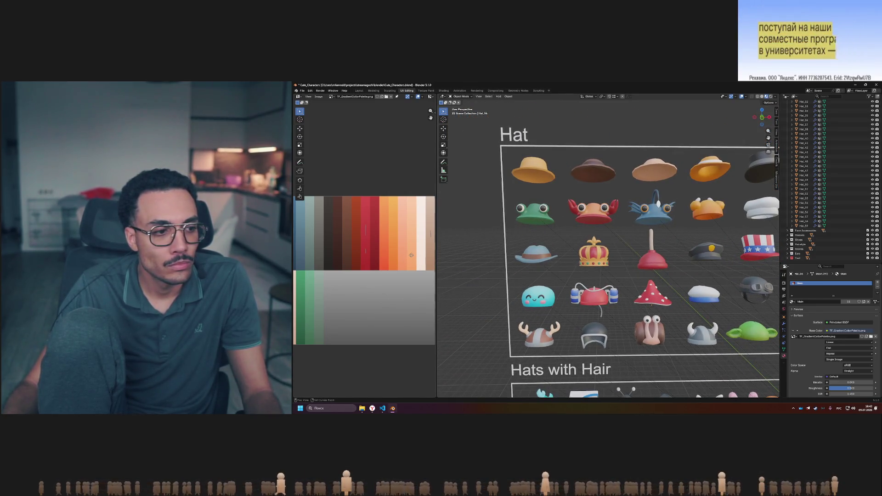
scroll(411, 255, "left", 1, "ctrl")
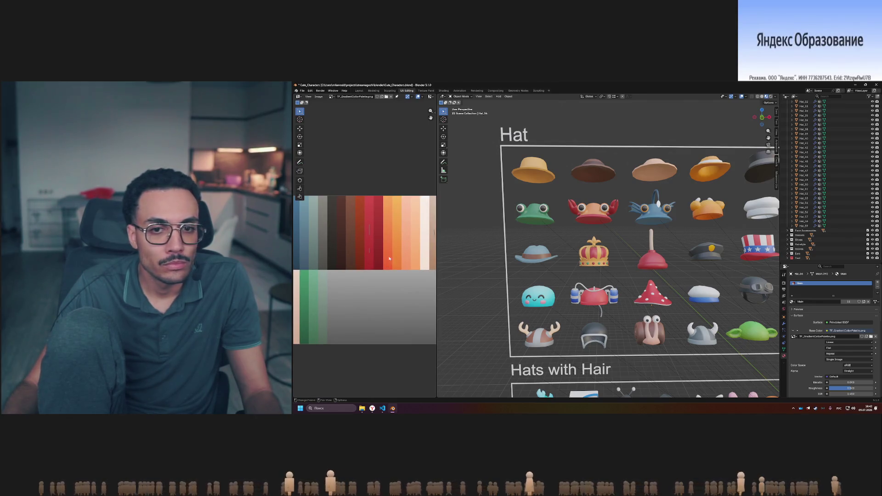
scroll(579, 259, "up", 3)
scroll(580, 261, "down", 3)
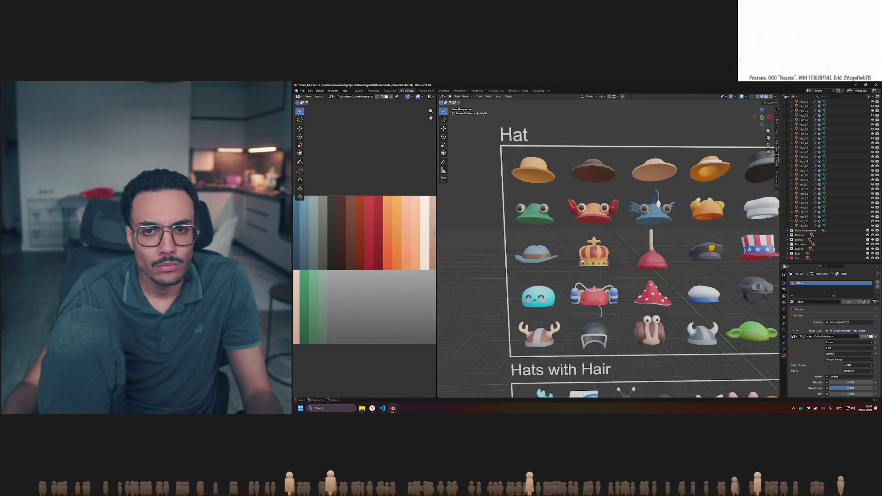
scroll(582, 261, "up", 3)
scroll(583, 261, "down", 3)
left_click(645, 173)
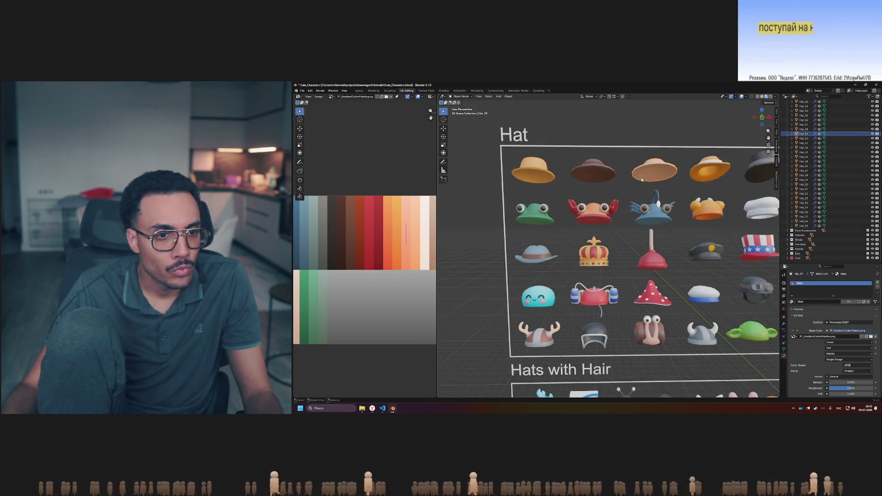
left_click(535, 215)
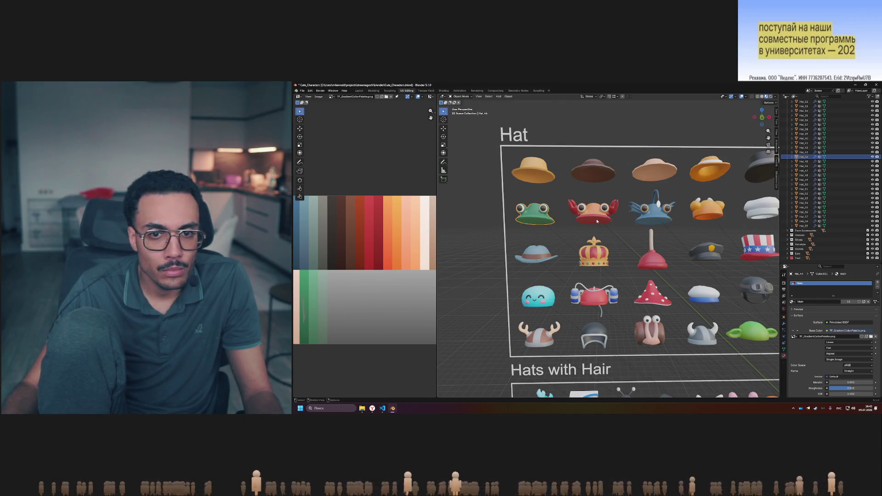
left_click(647, 216)
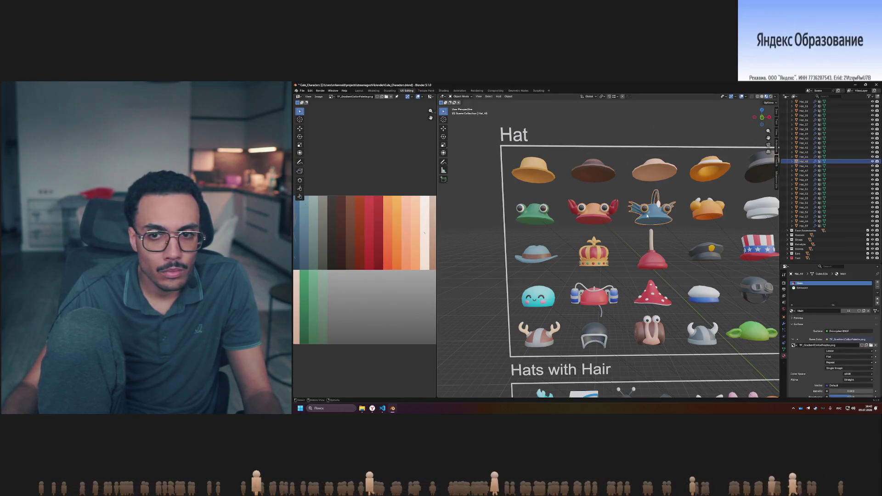
mouse_move(405, 244)
middle_mouse_down()
mouse_move(427, 240)
mouse_move(402, 258)
middle_mouse_up()
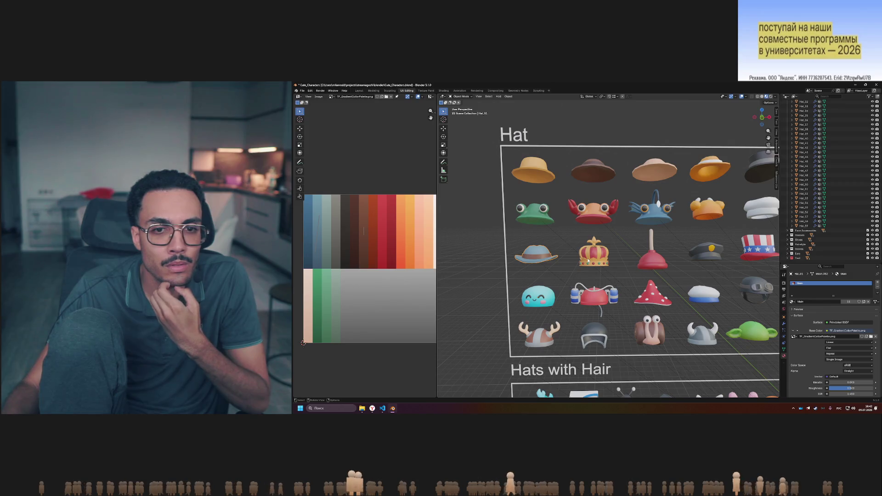
Slide the third-row brimmed hat's UVs to a slightly different blue swatch
key("Tab")
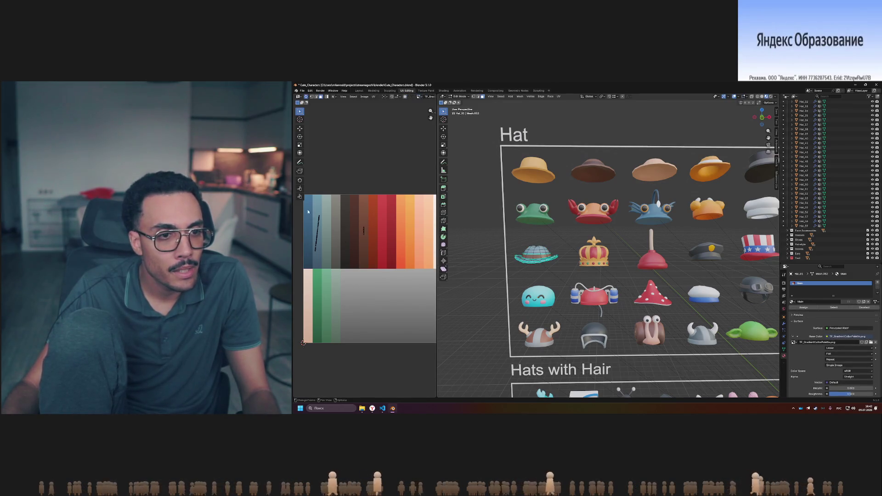
key("Tab")
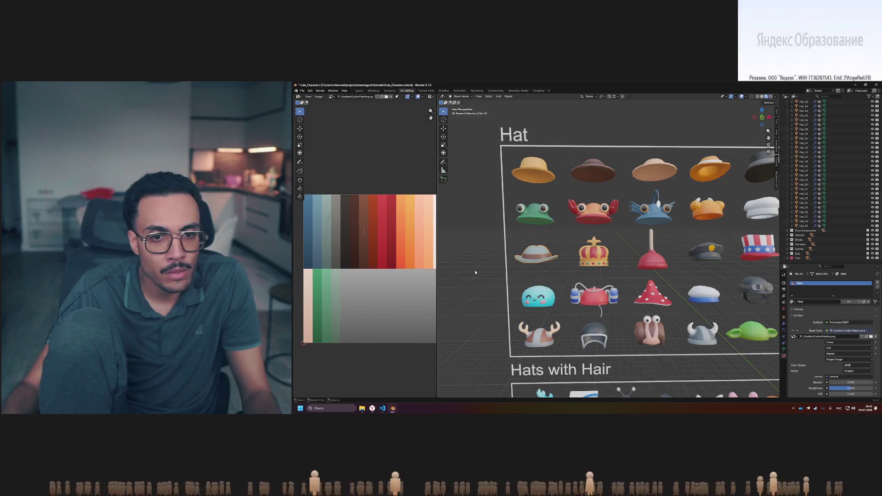
middle_click_drag(518, 260, 525, 251, "shift")
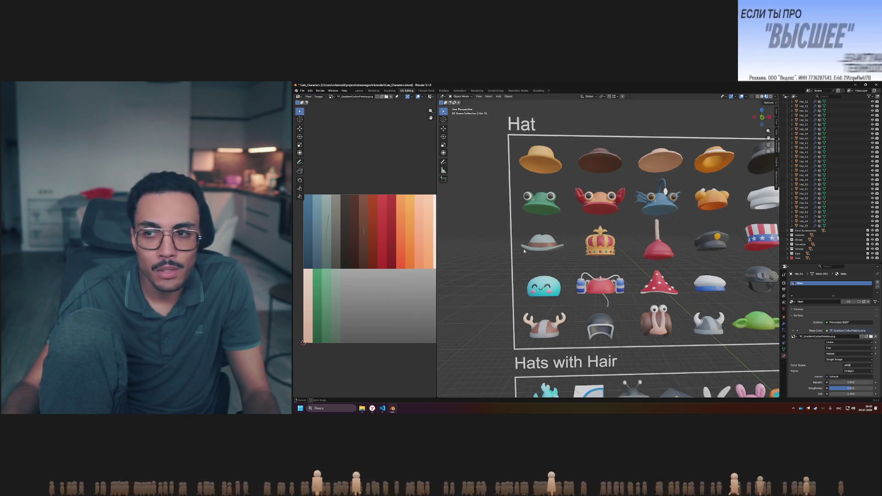
key("Tab")
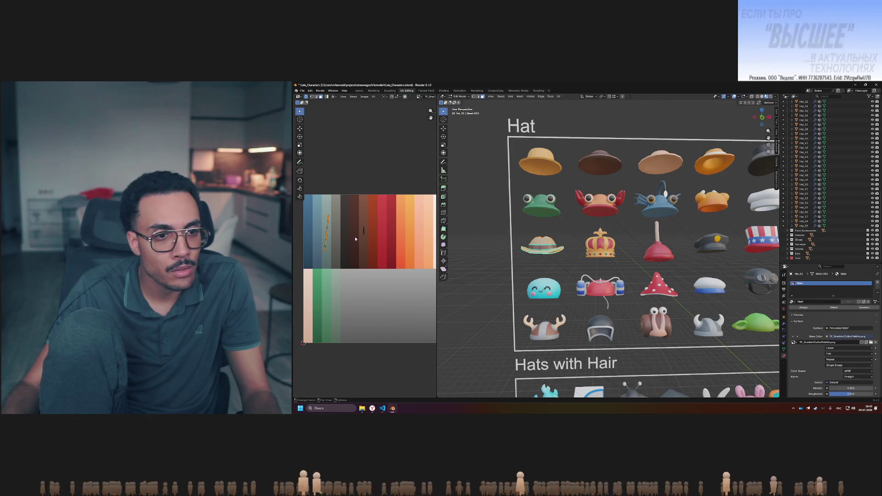
key("g")
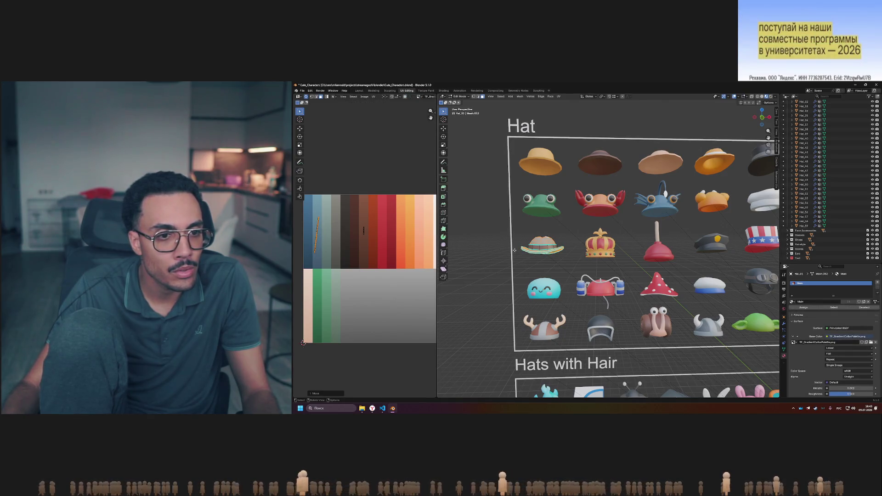
key("Tab")
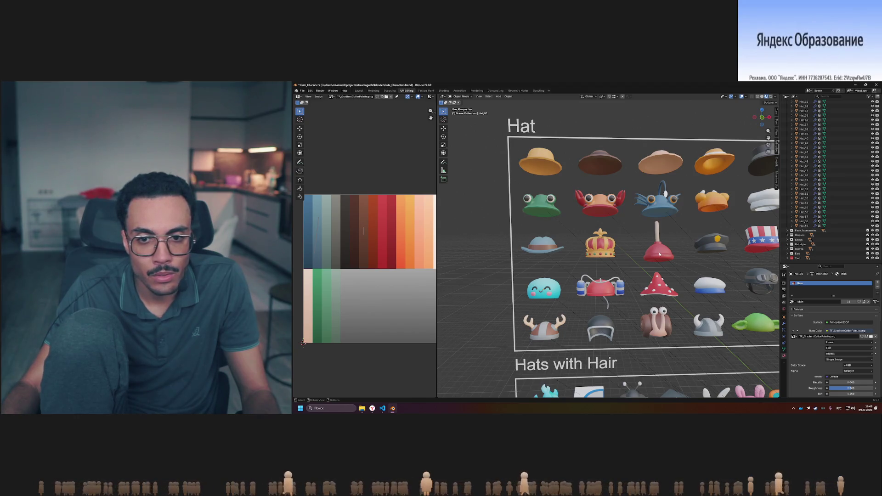
Select the blob hat and move its thin grey-gradient UV island into the blue column
left_click(553, 291)
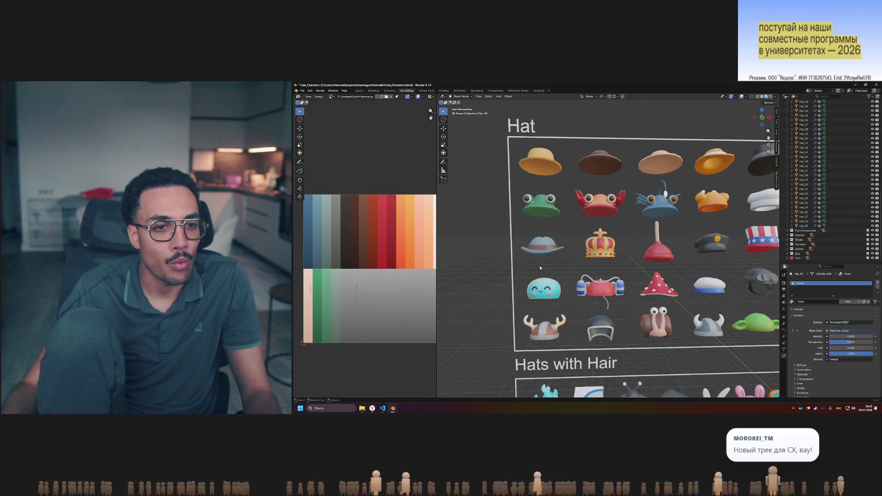
key("Tab")
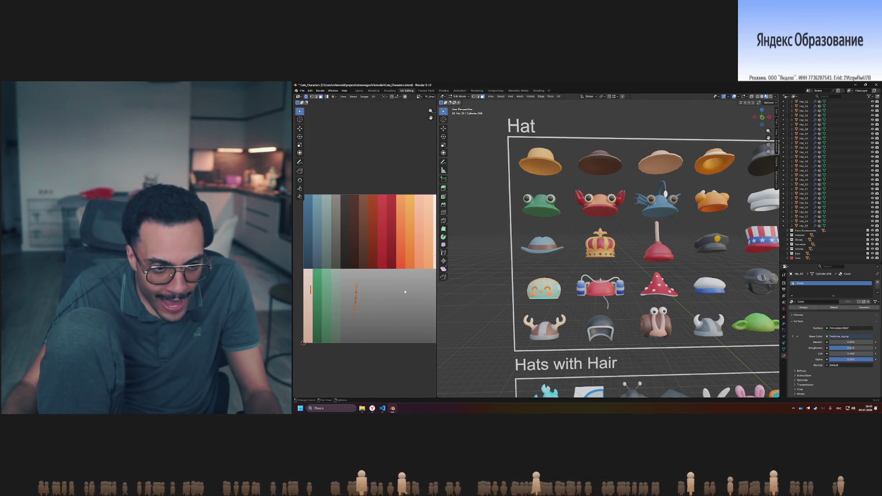
scroll(405, 291, "down", 1)
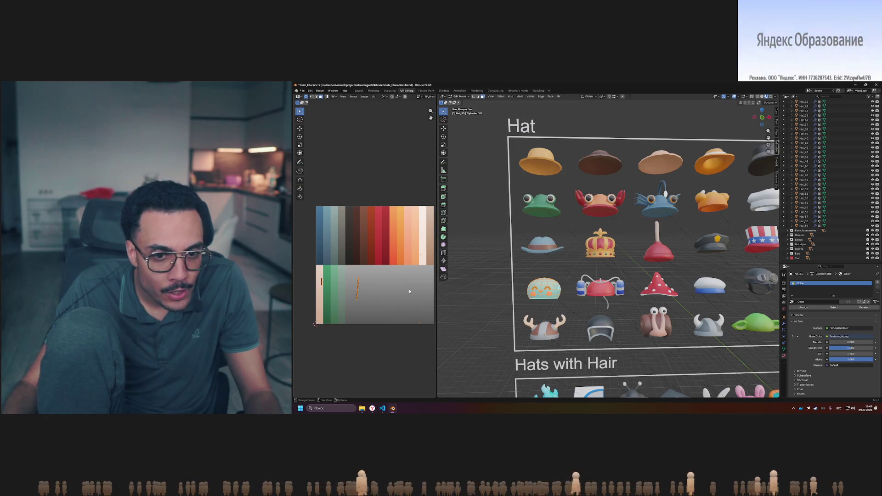
left_click(327, 292)
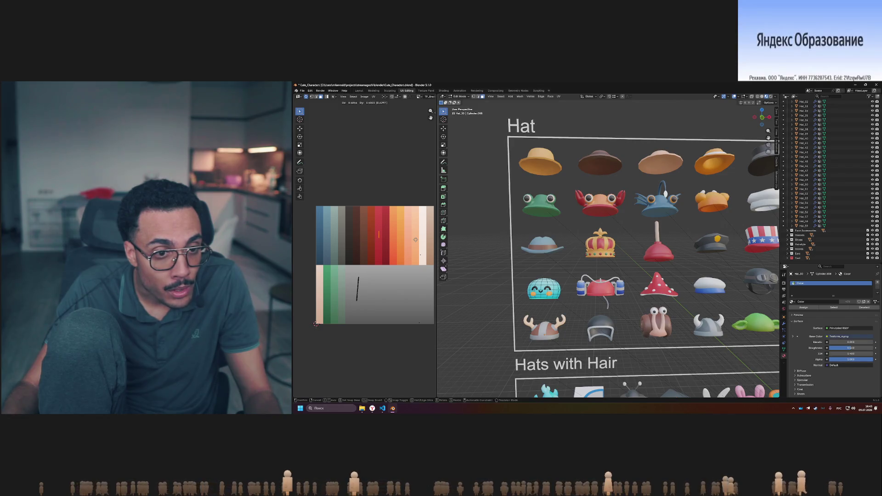
left_click(490, 329)
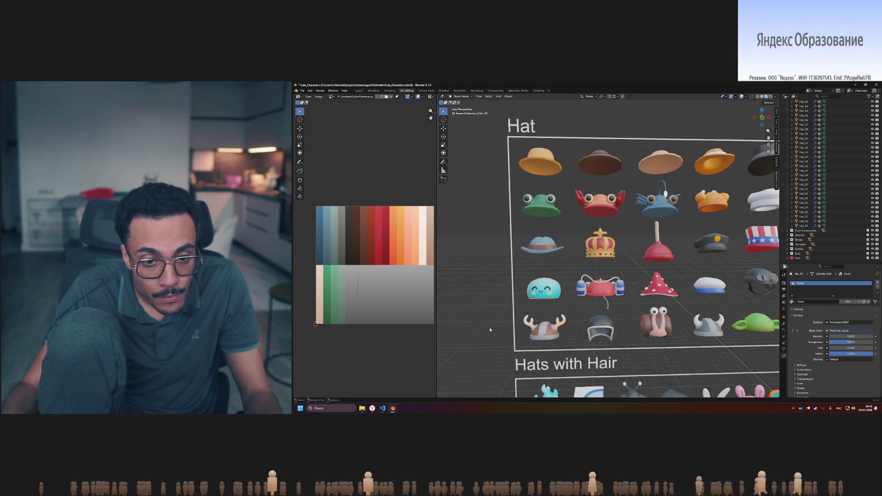
left_click_drag(342, 275, 376, 309)
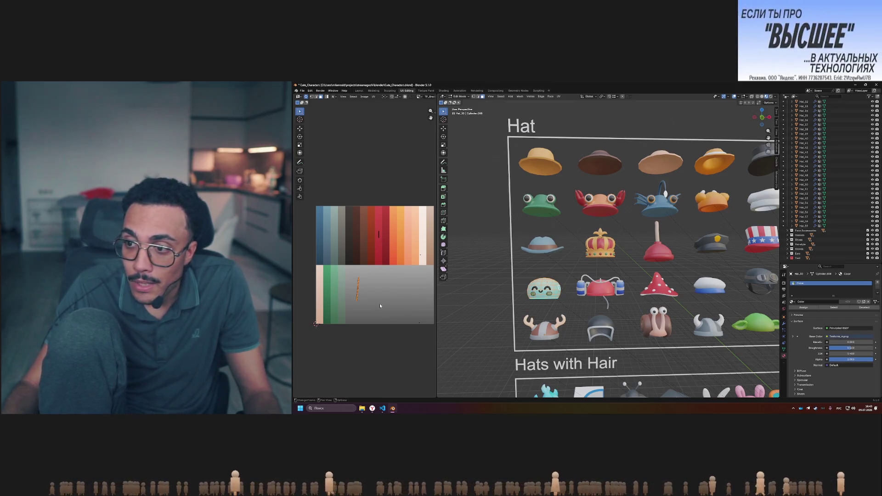
key("g")
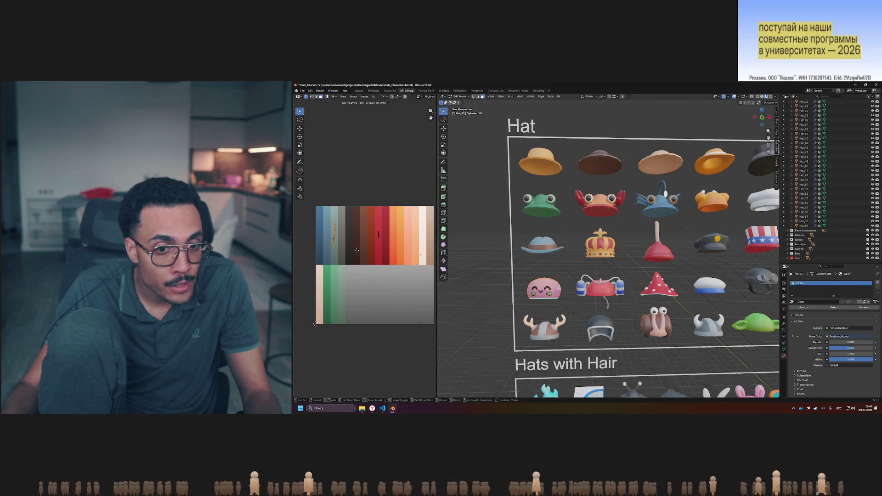
left_click(421, 310)
Move the blob hat's UV island onto the purple swatch and preview it
middle_click_drag(422, 311, 375, 299)
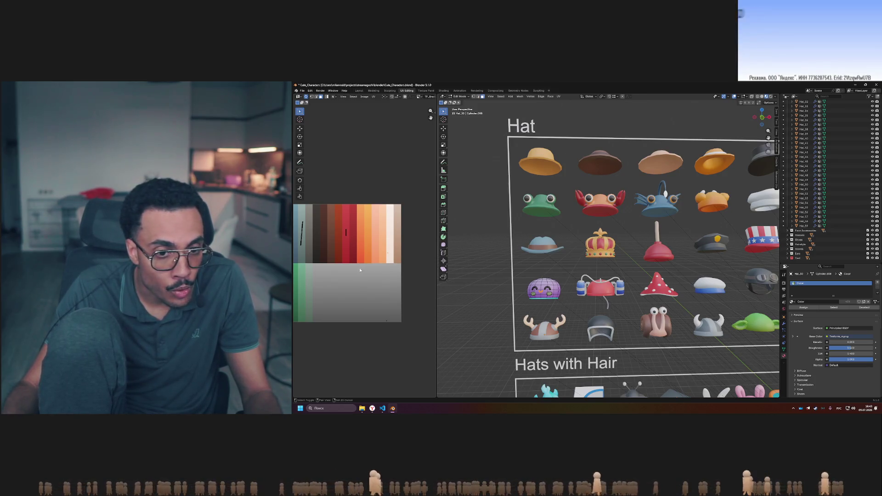
middle_click_drag(403, 269, 434, 275)
key("g")
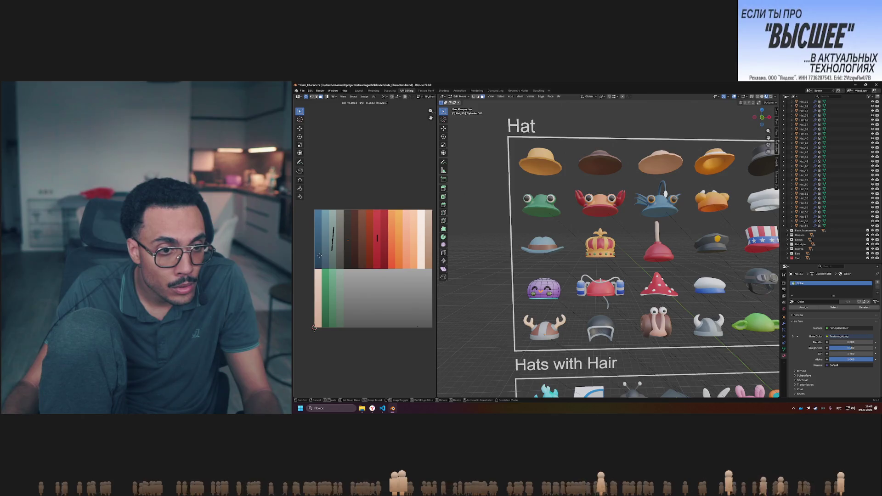
left_click(320, 256)
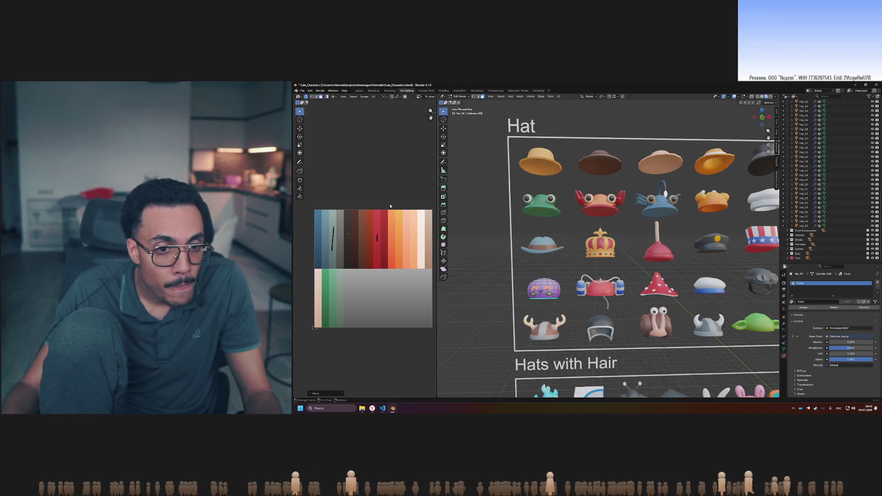
key("Tab")
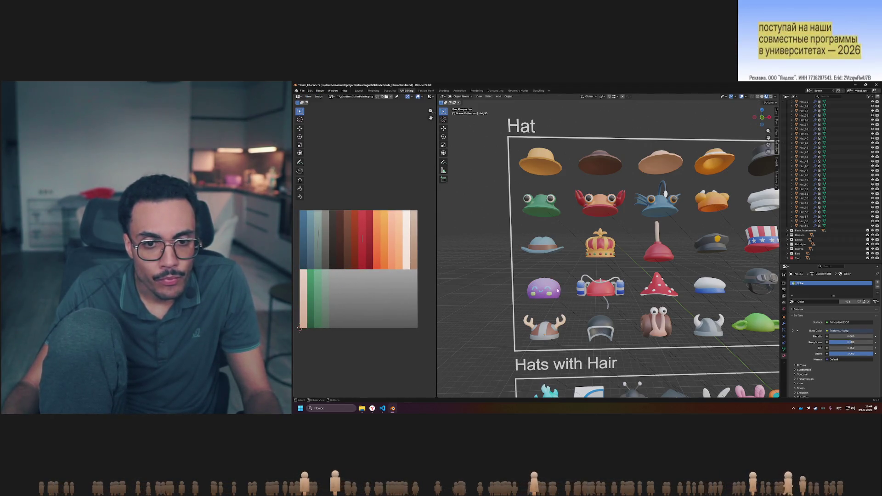
Assign the Main palette material to the blob hat
scroll(557, 291, "up", 5)
scroll(551, 288, "down", 4)
scroll(547, 292, "up", 2)
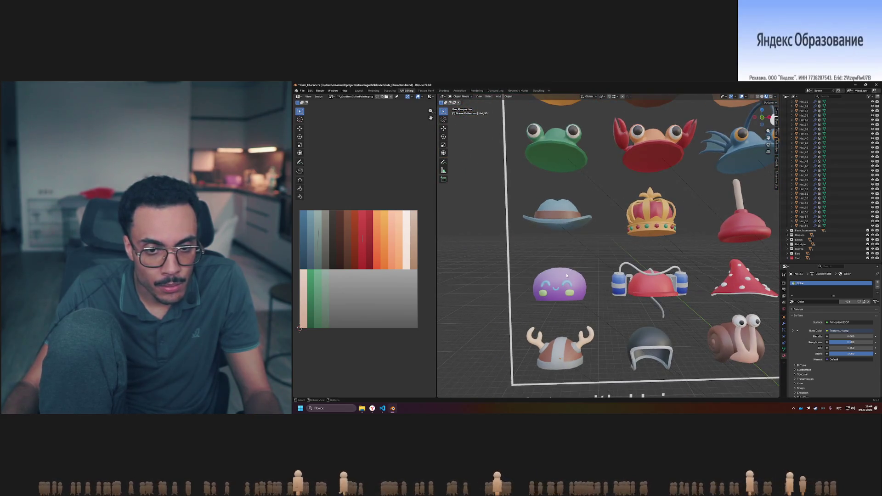
left_click(792, 302)
left_click(808, 322)
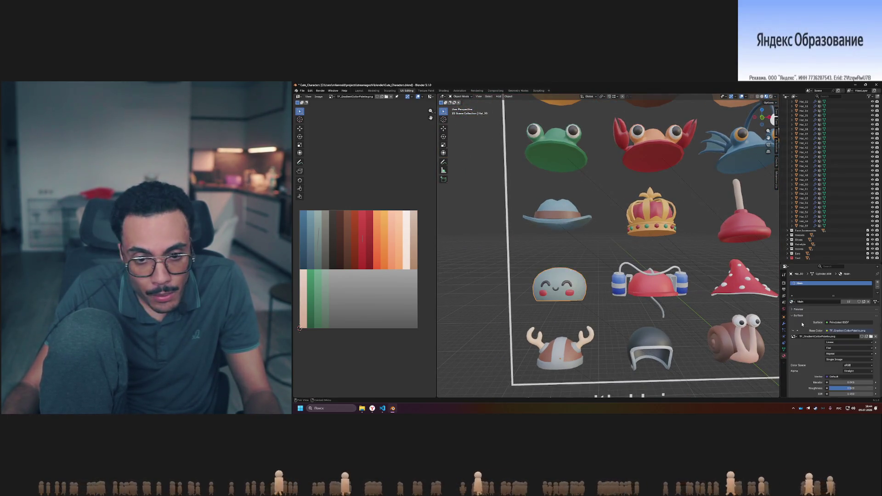
scroll(616, 255, "down", 4)
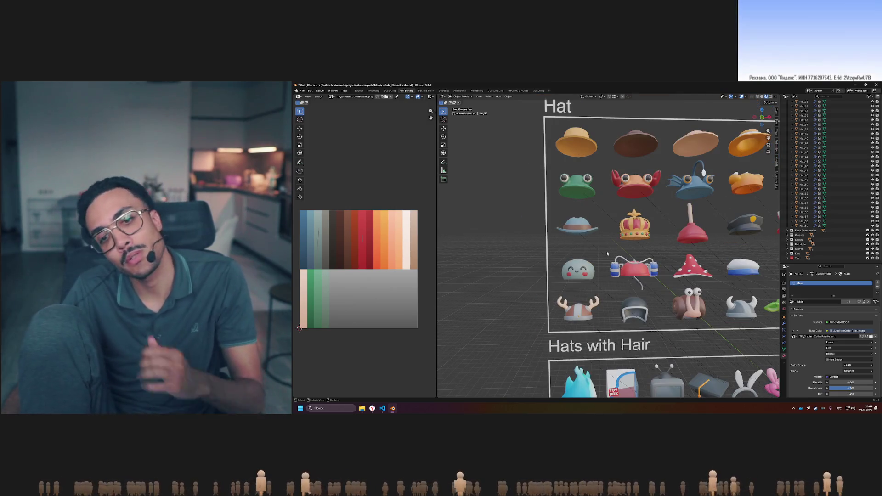
scroll(607, 251, "up", 4)
Orbit to a frontal view of the hats and inspect the blob hat's mesh and UVs
middle_click_drag(606, 254, 589, 256)
scroll(589, 256, "up", 2)
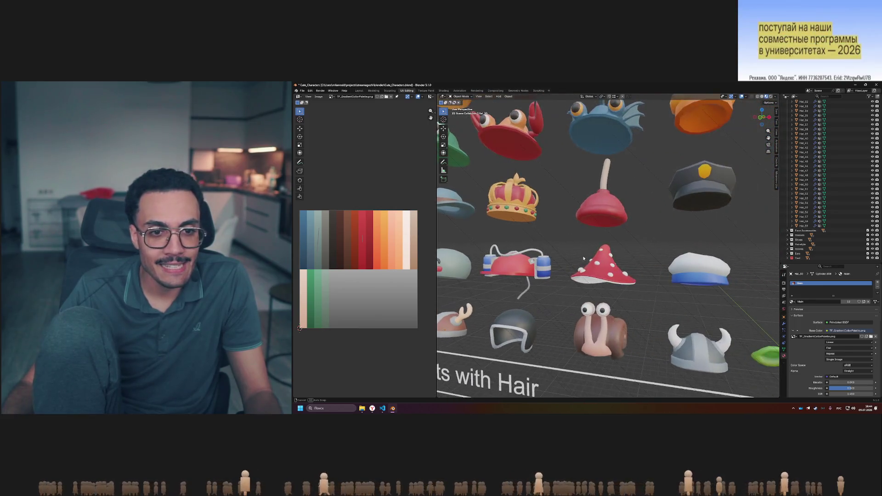
scroll(589, 256, "down", 2)
scroll(589, 255, "down", 1)
scroll(590, 258, "up", 2)
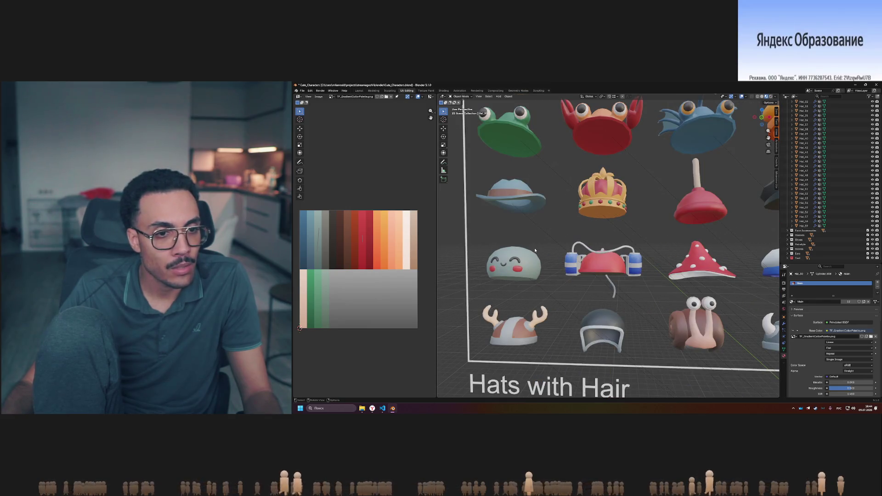
scroll(535, 251, "down", 3)
scroll(546, 249, "up", 3)
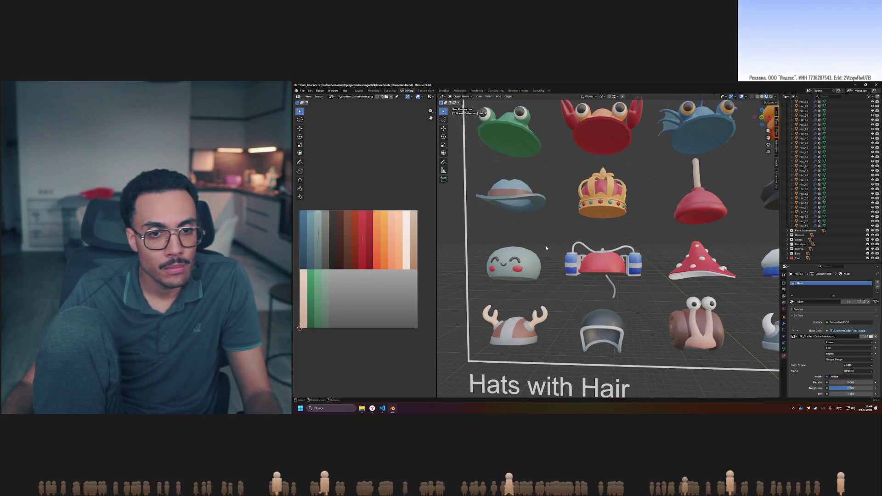
key("Tab")
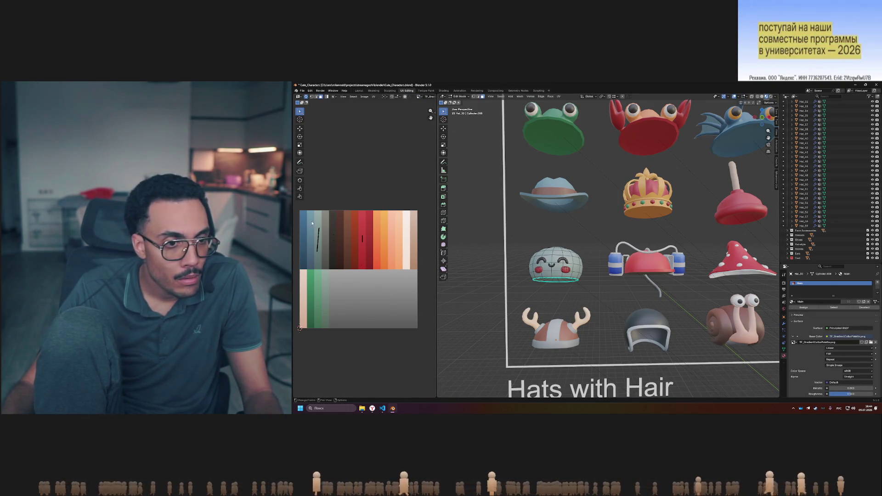
key("Tab")
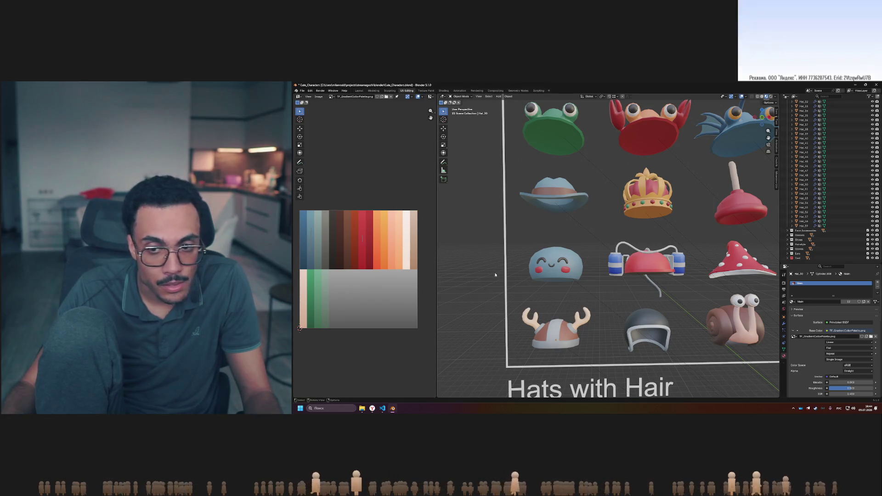
Move the blob hat's UV island up the palette onto another swatch, previewing the colour
key("Tab")
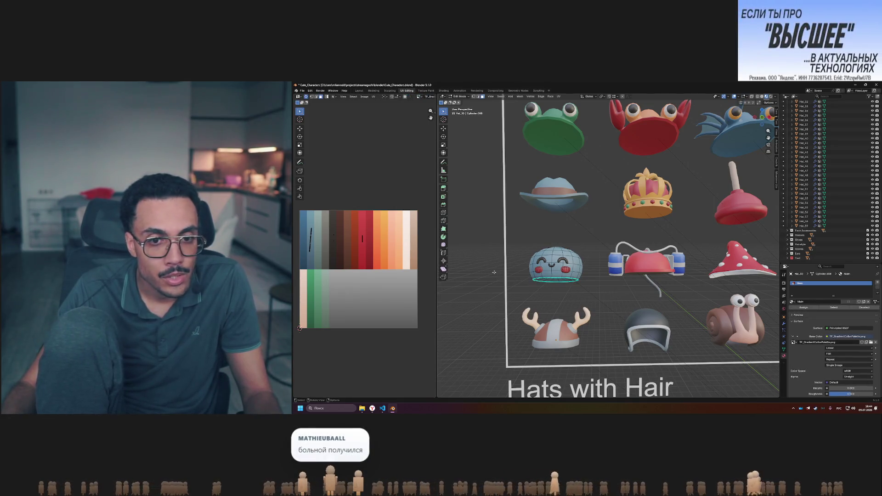
key("g")
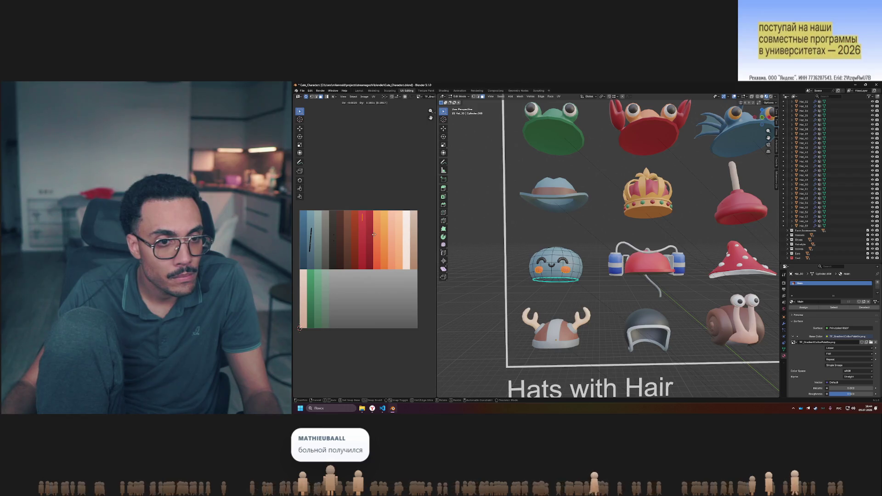
key("Tab")
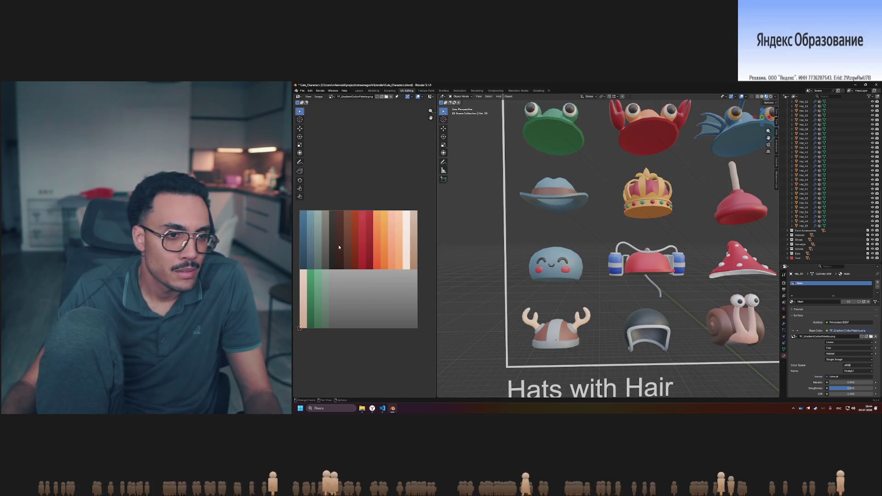
key("Tab")
key("g")
left_click(319, 272)
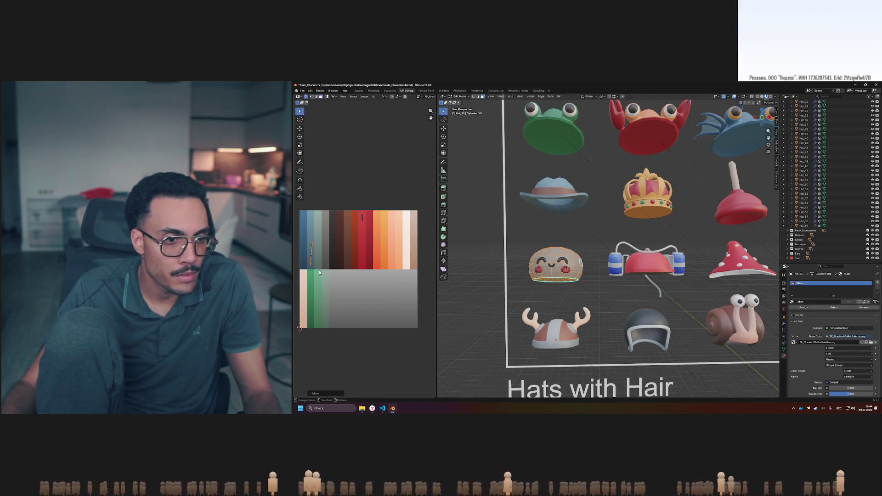
key("Tab")
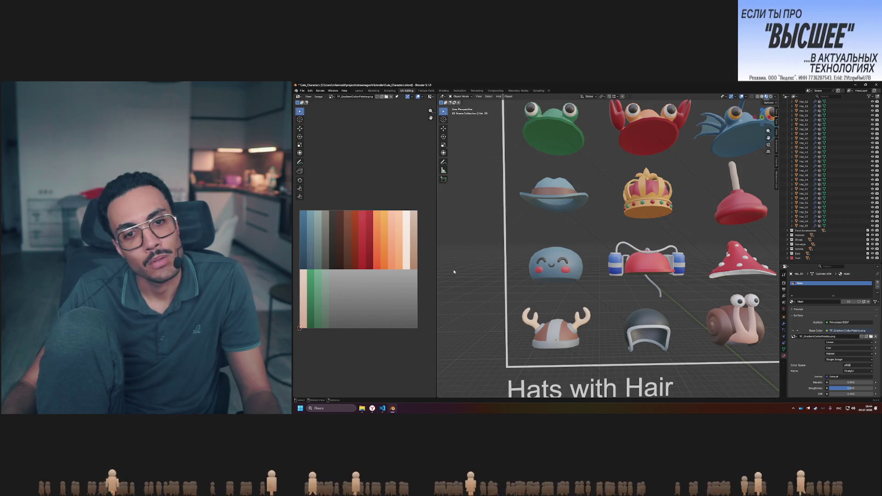
Box-select the hat body's UV island and place it on the blue-grey swatch
key("Tab")
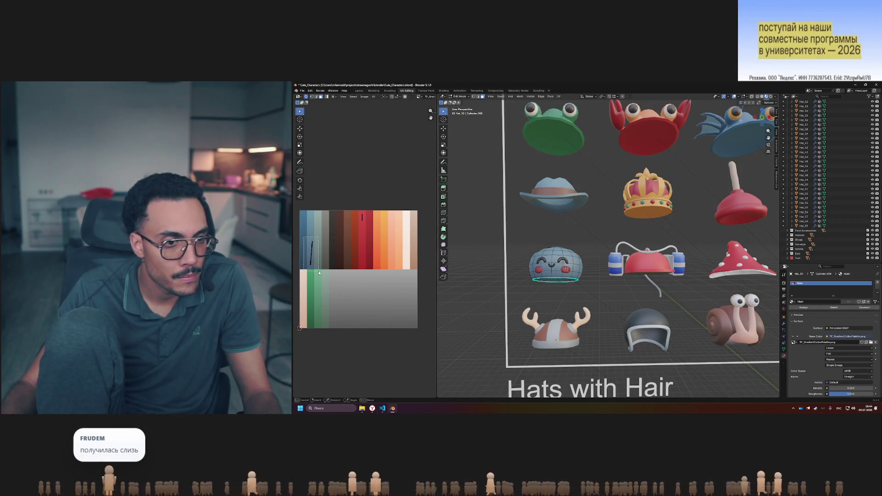
left_click_drag(304, 237, 319, 272)
key("g")
left_click(324, 243)
key("Tab")
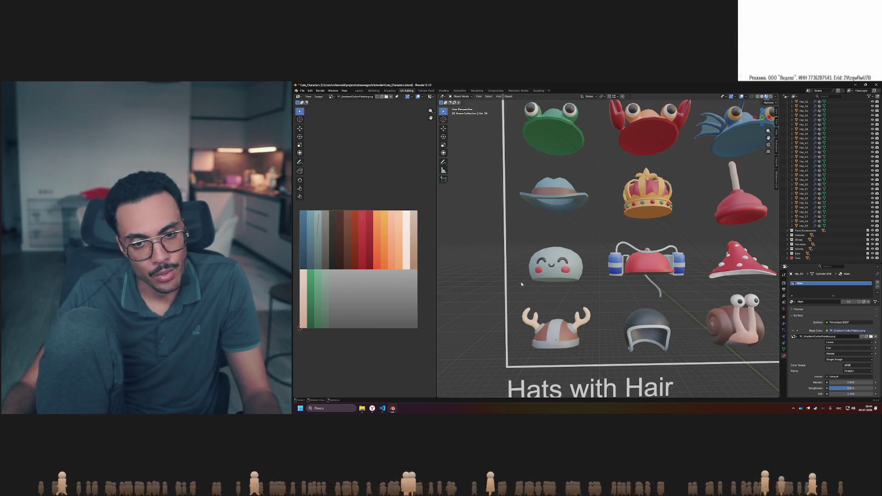
scroll(522, 285, "down", 5)
scroll(522, 285, "up", 2)
scroll(522, 285, "down", 3)
scroll(522, 285, "up", 3)
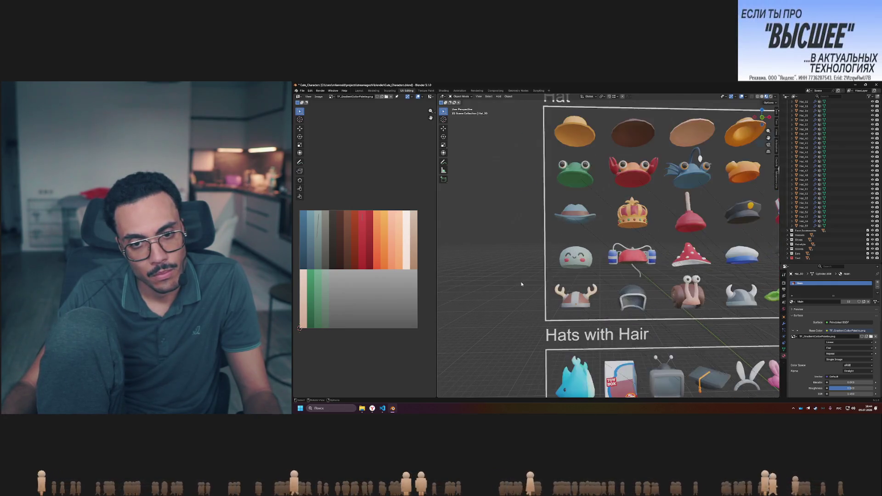
scroll(522, 285, "up", 3)
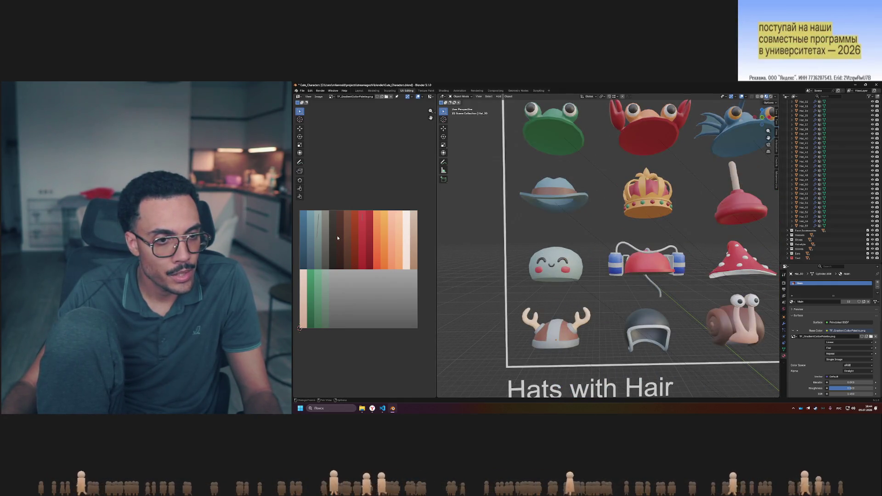
Select the hat's cheek UVs and move them across the palette
key("Tab")
key("a")
key("g")
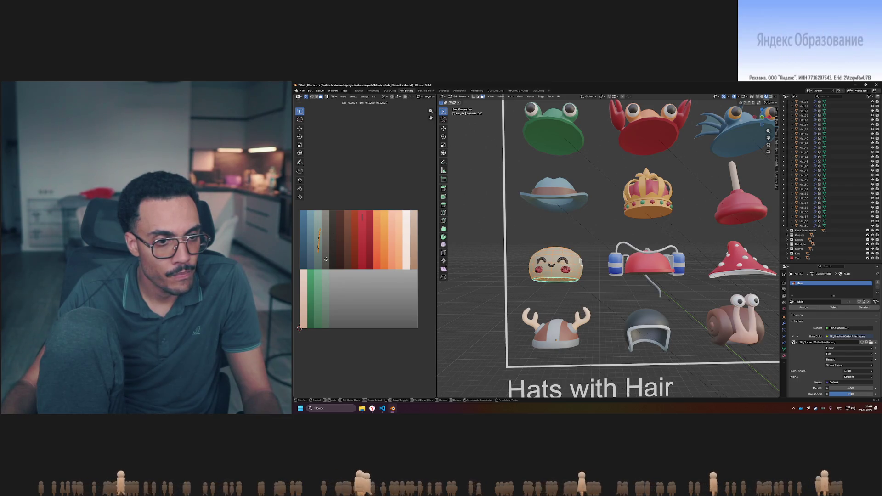
left_click(363, 217)
key("g")
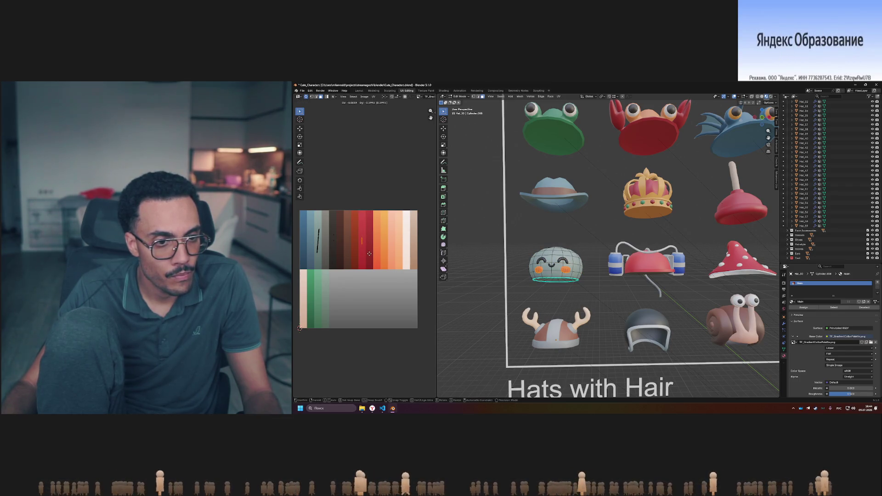
key("Tab")
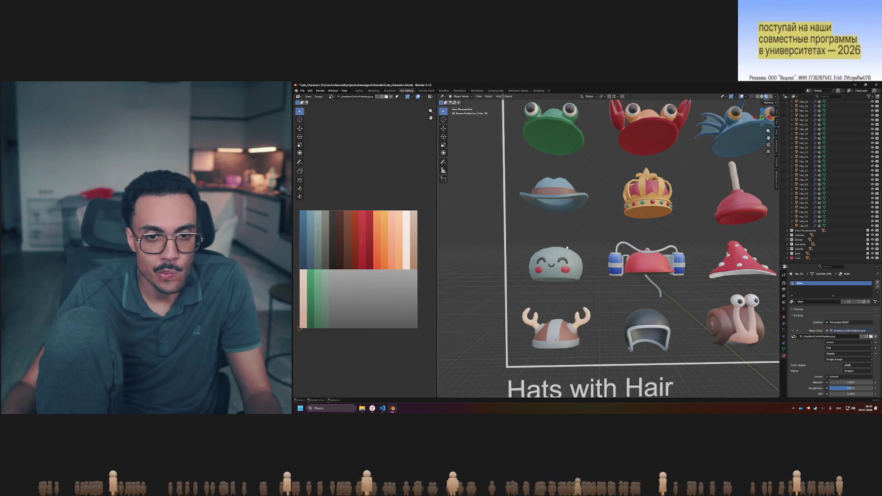
scroll(577, 245, "down", 3)
scroll(577, 245, "up", 3)
Box-select the cheek UVs and place them on the orange swatch
key("Tab")
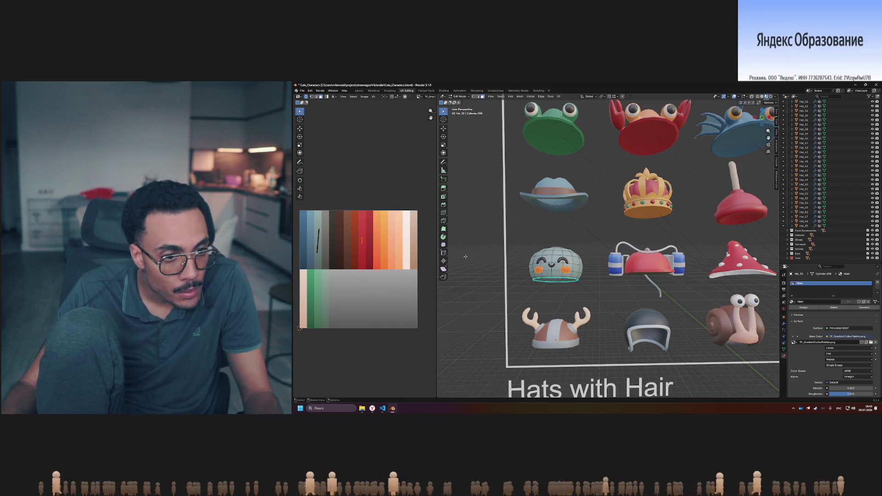
key("g")
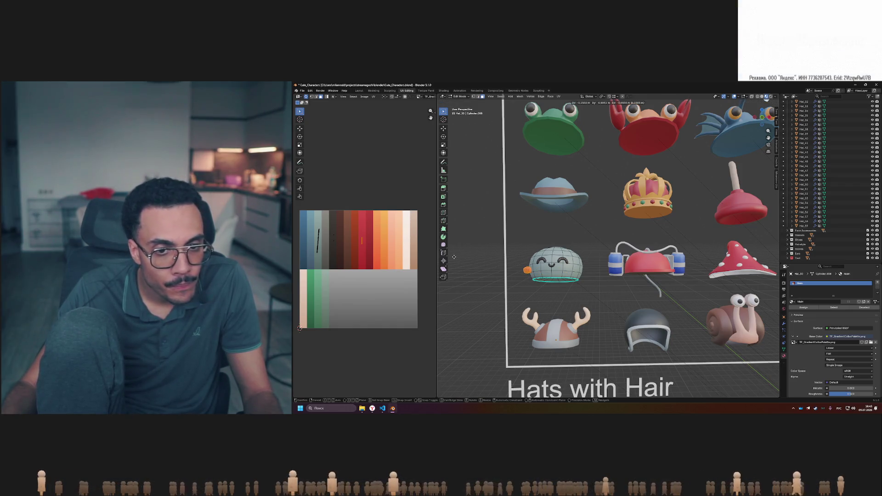
key("Escape")
left_click_drag(358, 229, 364, 252)
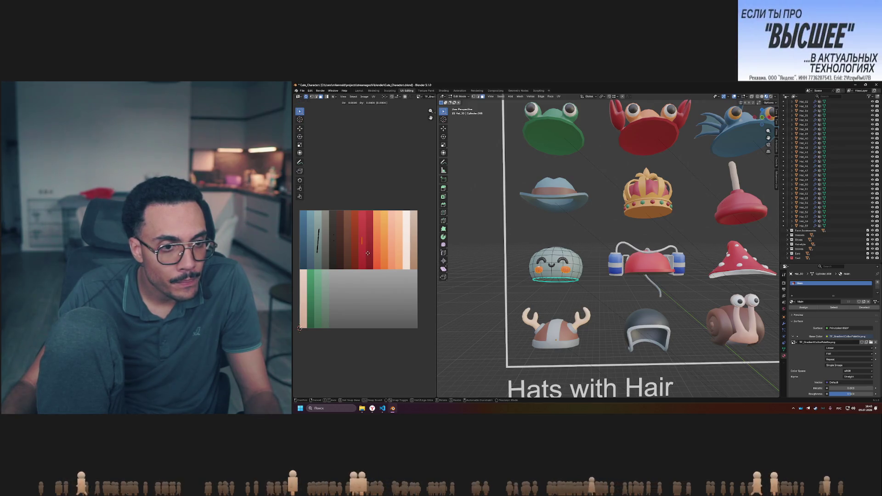
left_click(345, 253)
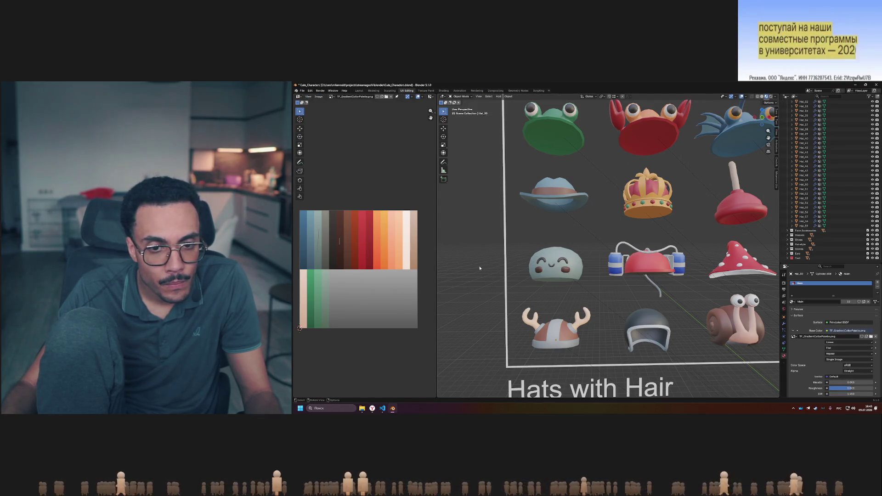
left_click(348, 235)
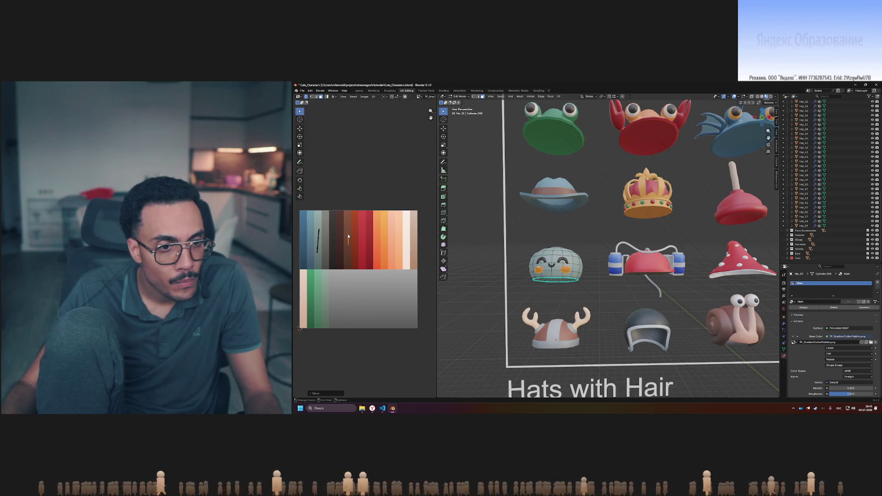
left_click(385, 246)
key("Tab")
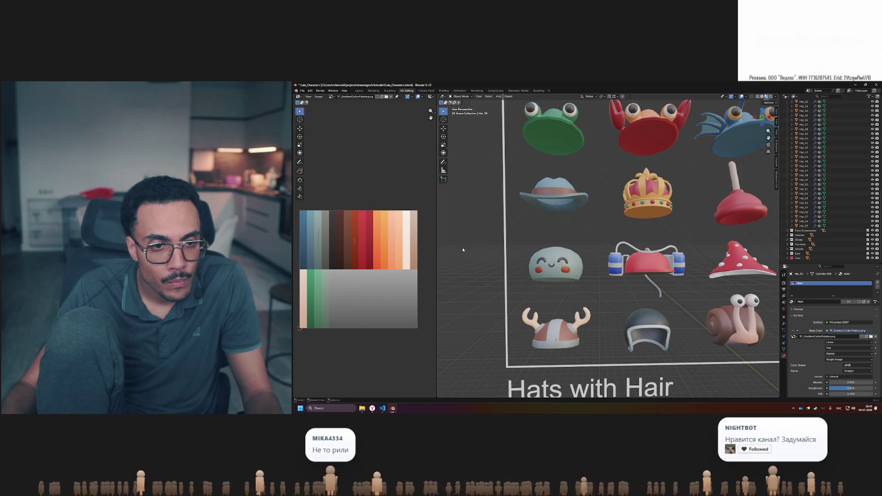
Nudge the cheek UVs along the palette and reposition them on another swatch
key("Tab")
key("g")
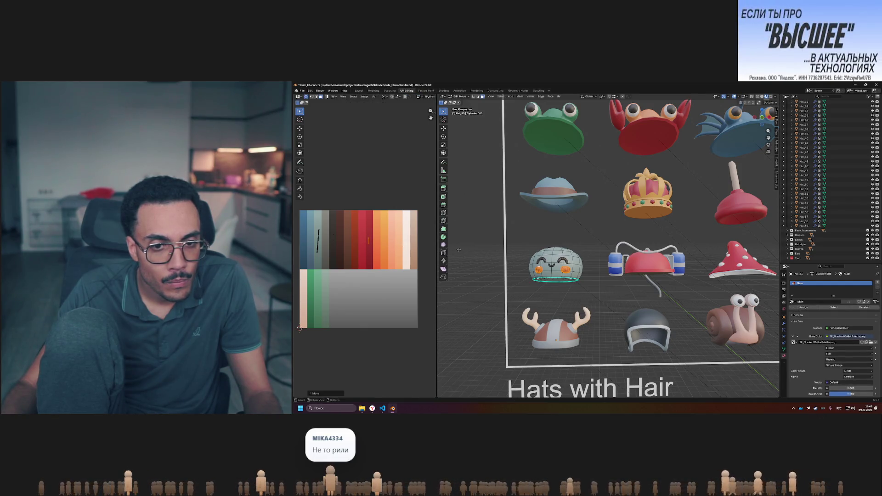
key("Tab")
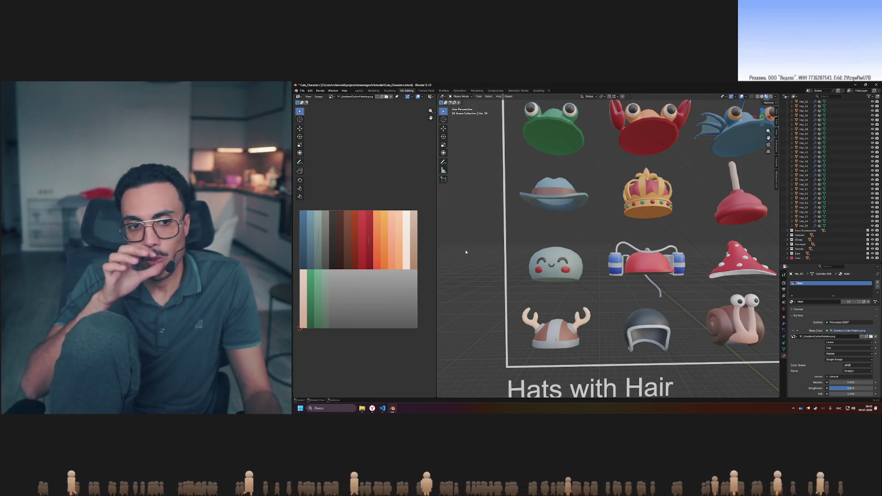
key("Tab")
key("g")
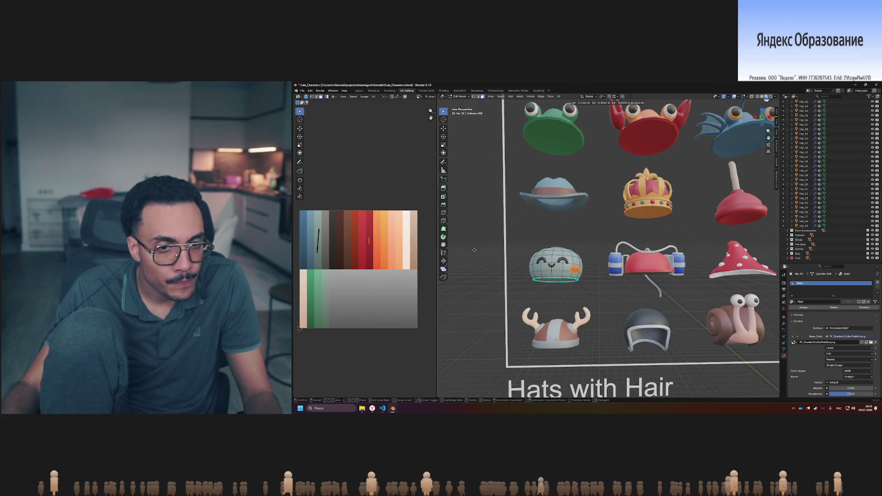
key("Escape")
left_click_drag(363, 231, 373, 248)
left_click(383, 252)
key("Tab")
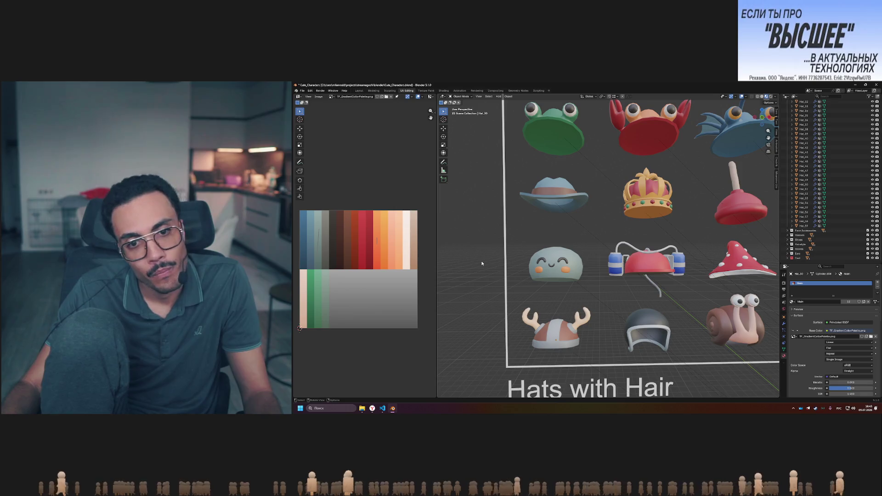
Shift the cheek UVs to another orange shade and check the result
key("Tab")
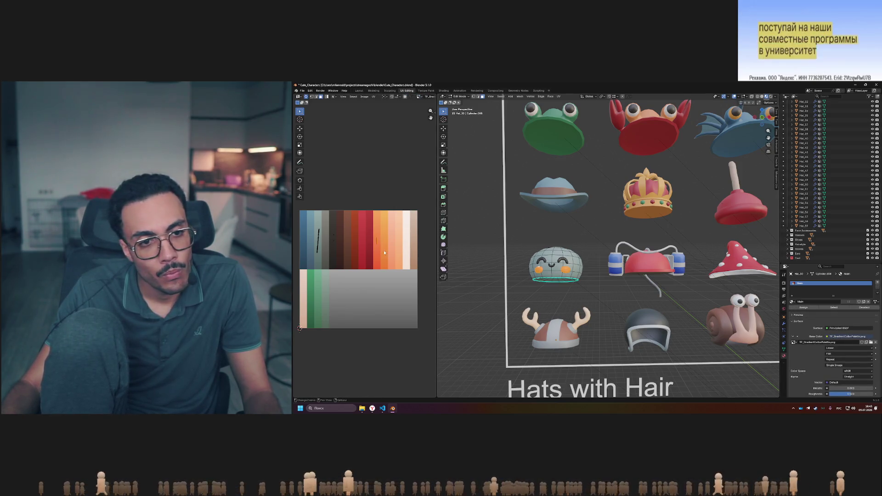
key("g")
key("Tab")
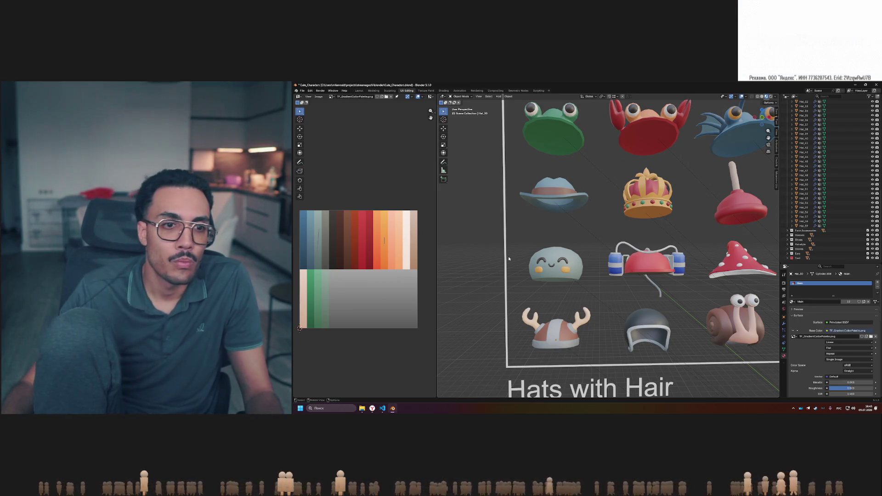
key("Tab")
key("g")
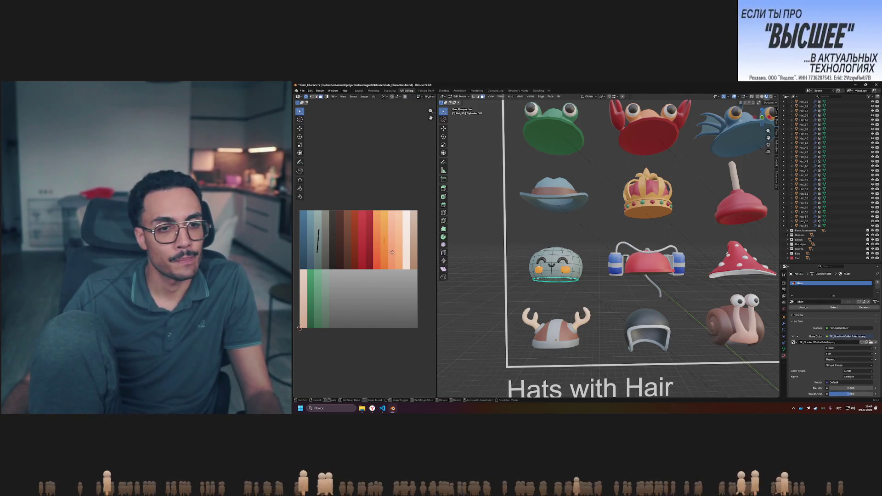
left_click(414, 254)
key("Tab")
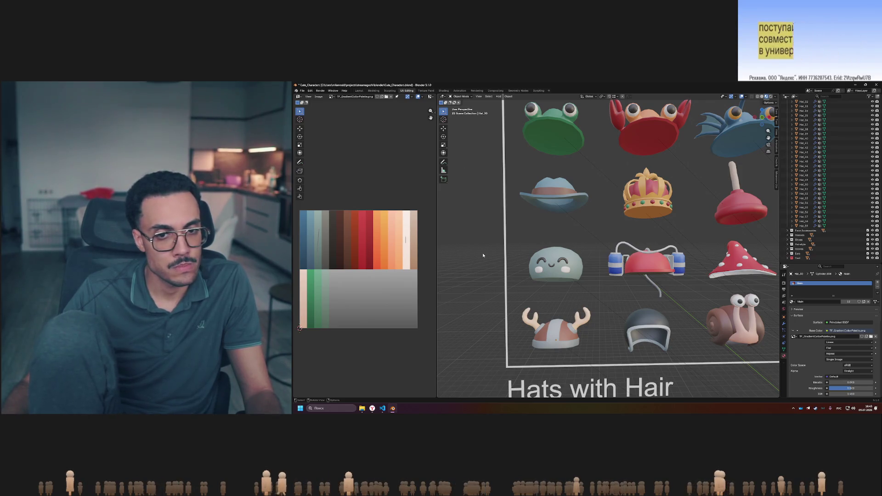
key("Tab")
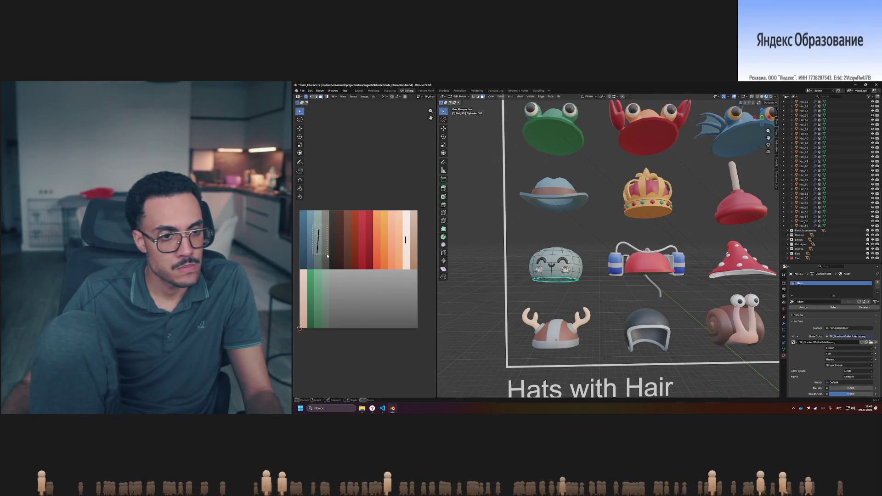
left_click_drag(328, 256, 327, 256)
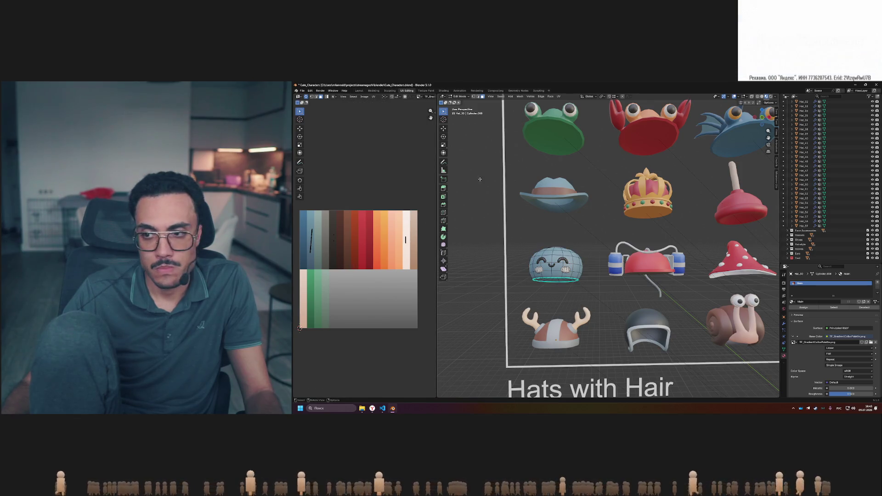
key("Tab")
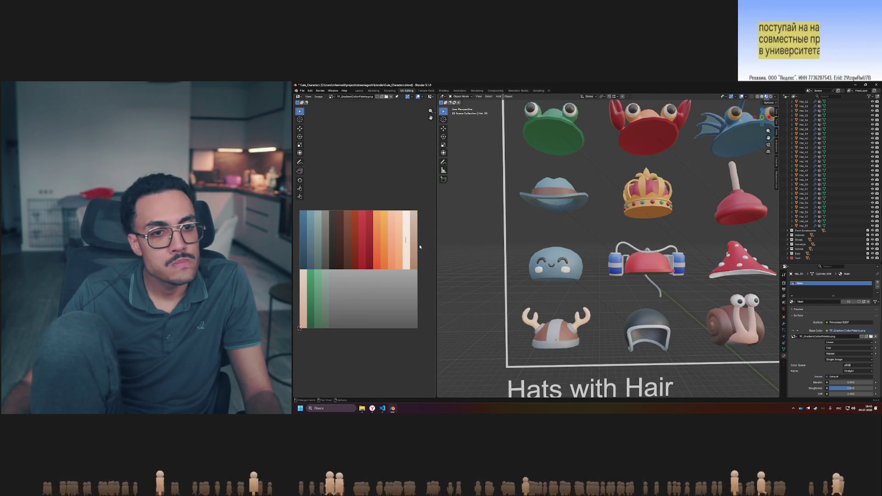
Fine-tune the blue hat's UV position on the palette, then frame the blob hat
key("Tab")
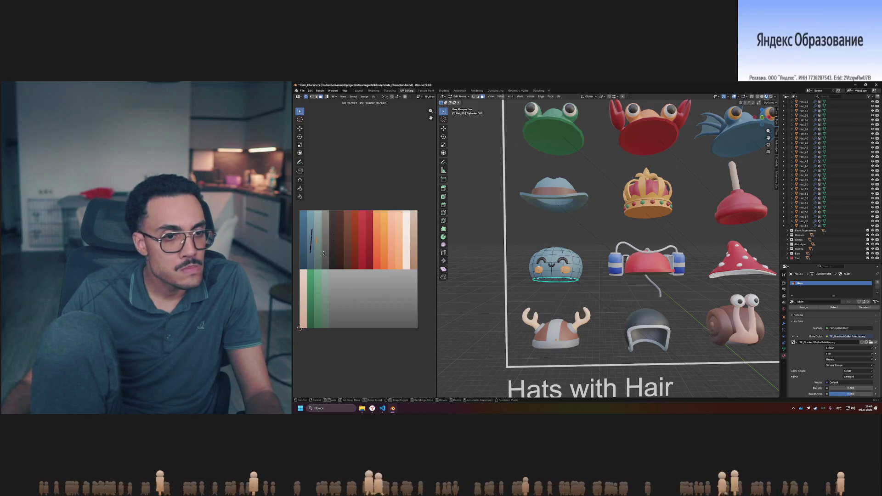
key("Tab")
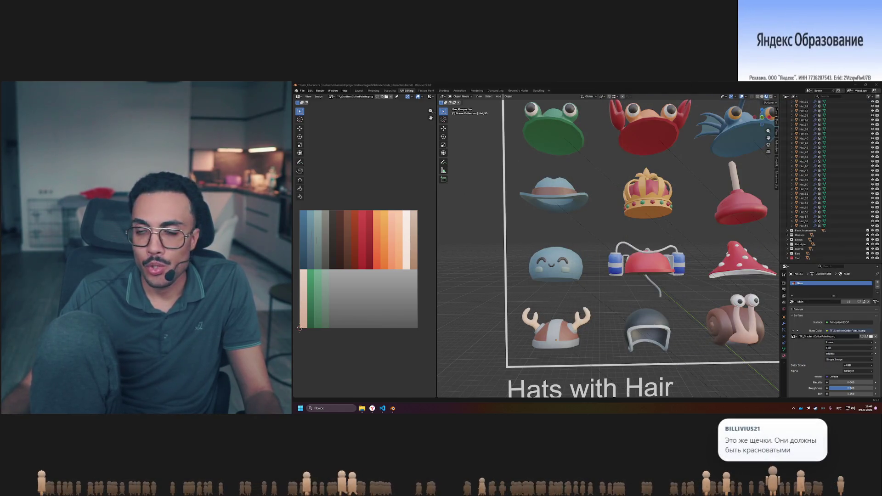
left_click(367, 255)
key("Tab")
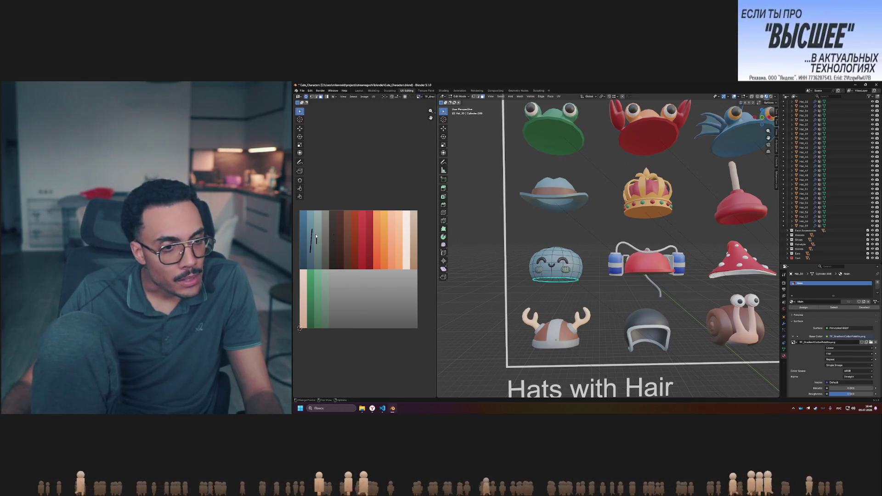
left_click(379, 251)
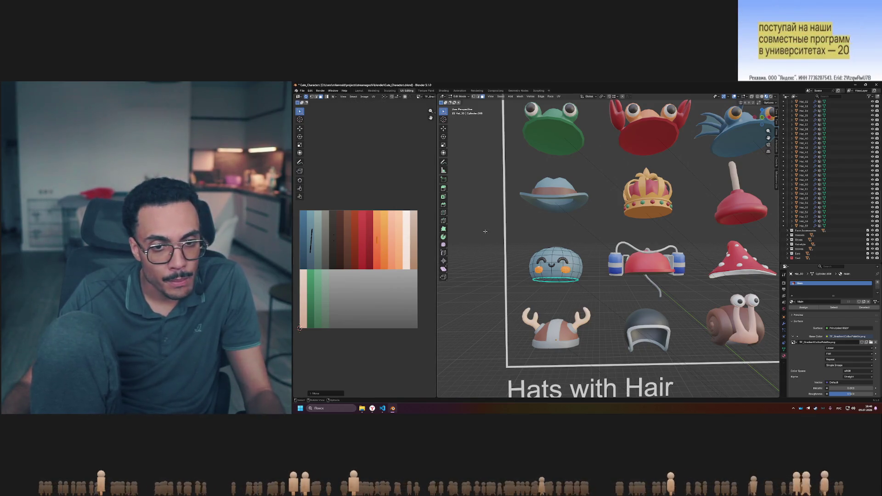
key("Tab")
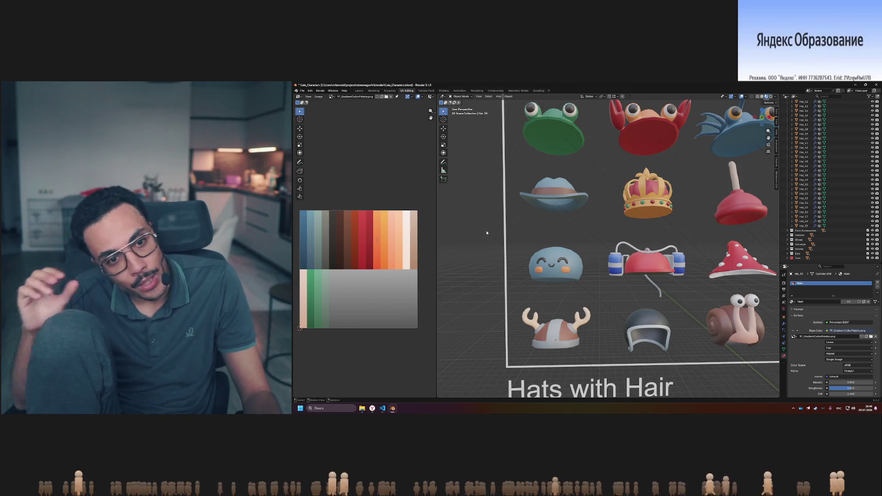
key("Tab")
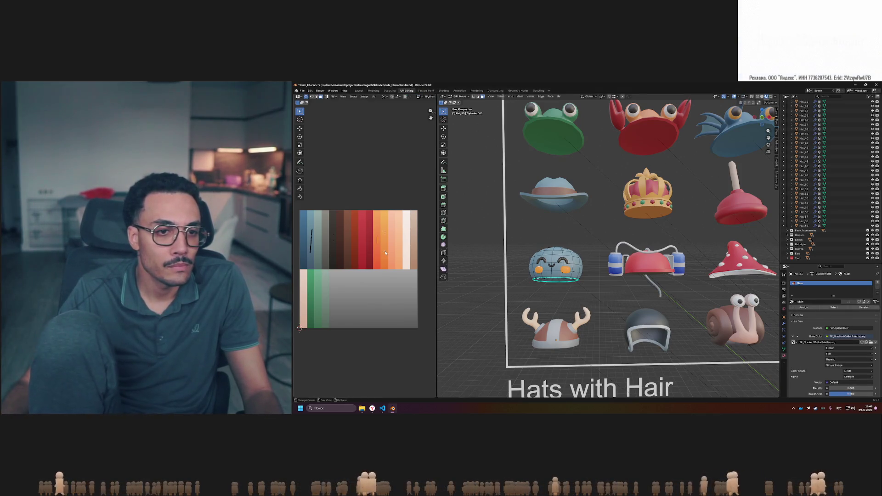
left_click(392, 250)
key("Tab")
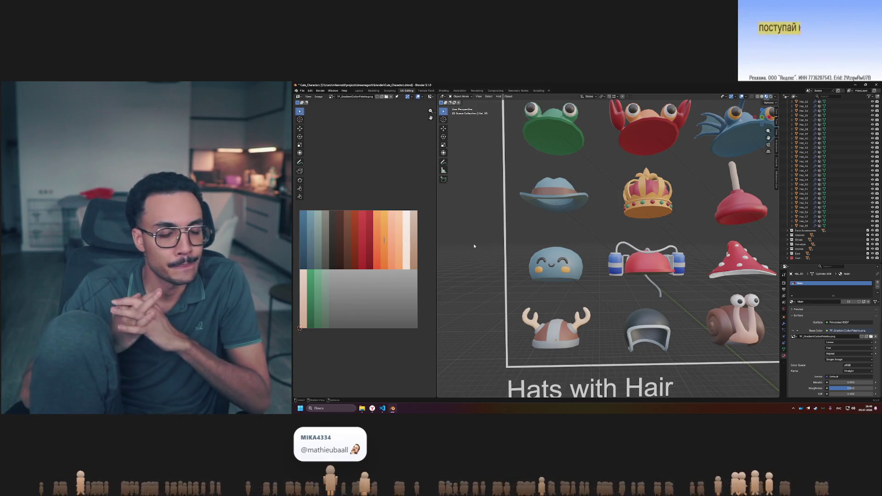
key("KP_Decimal")
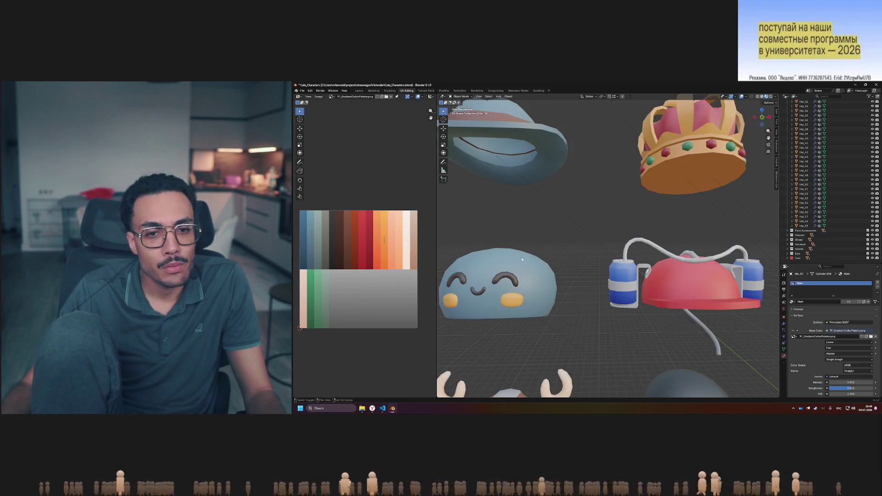
Toggle the blob hat between Edit and Object Mode to check its orange cheeks
middle_click_drag(541, 252, 536, 255, "shift")
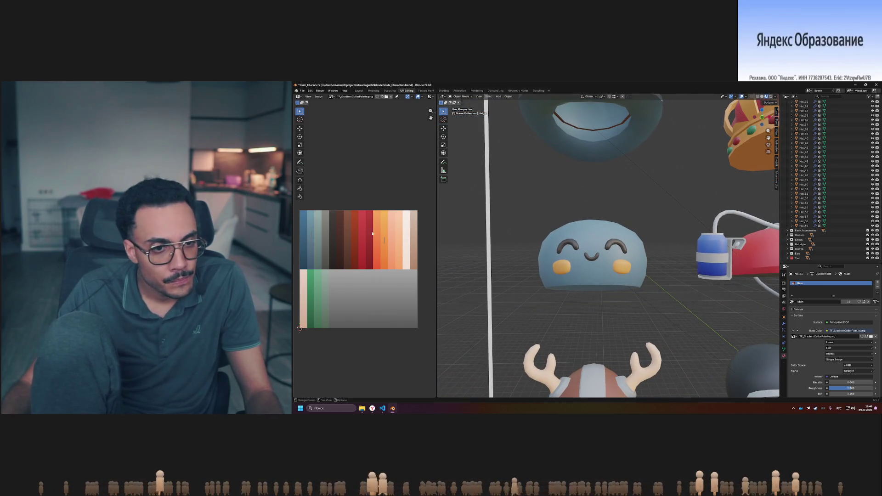
key("Tab")
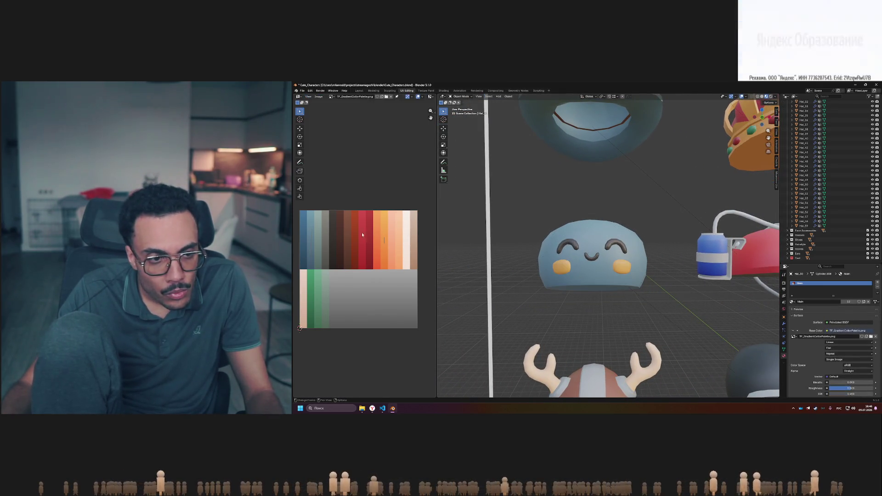
key("Tab")
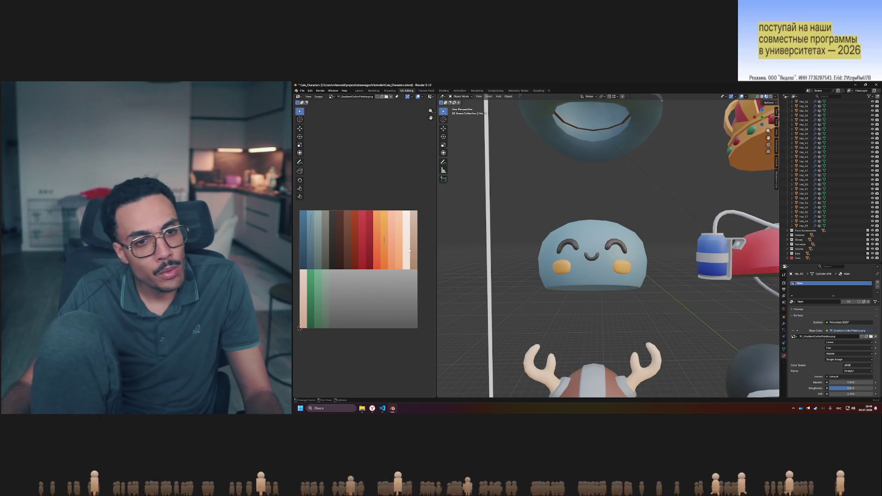
key("Tab")
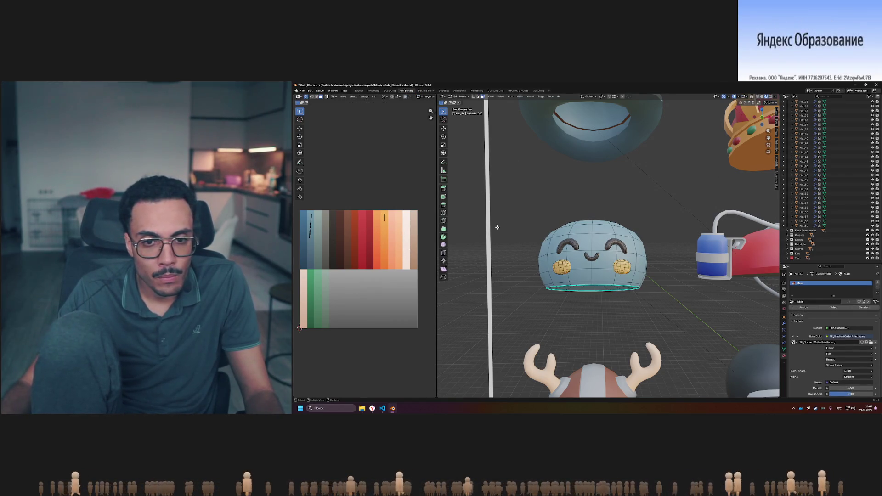
key("Tab")
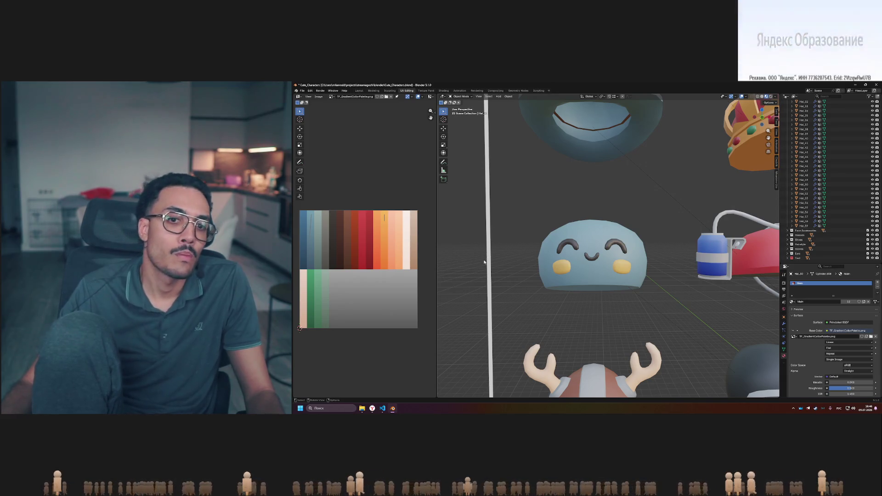
key("Tab")
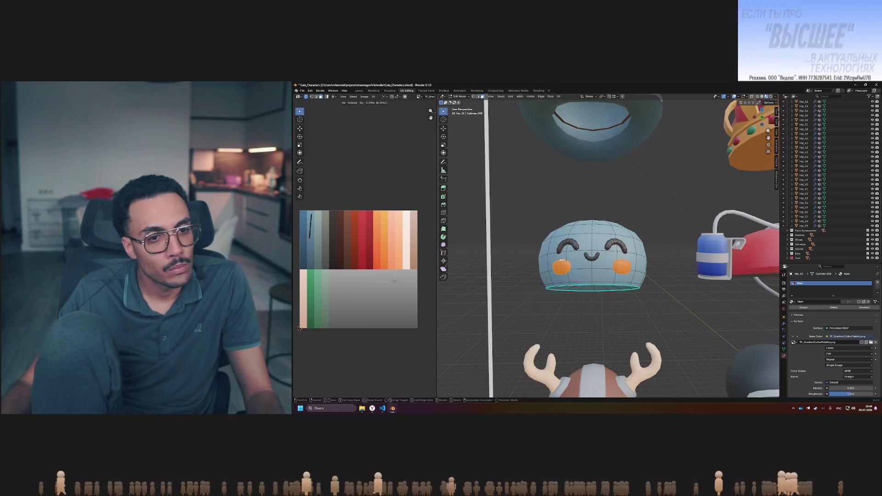
key("Tab")
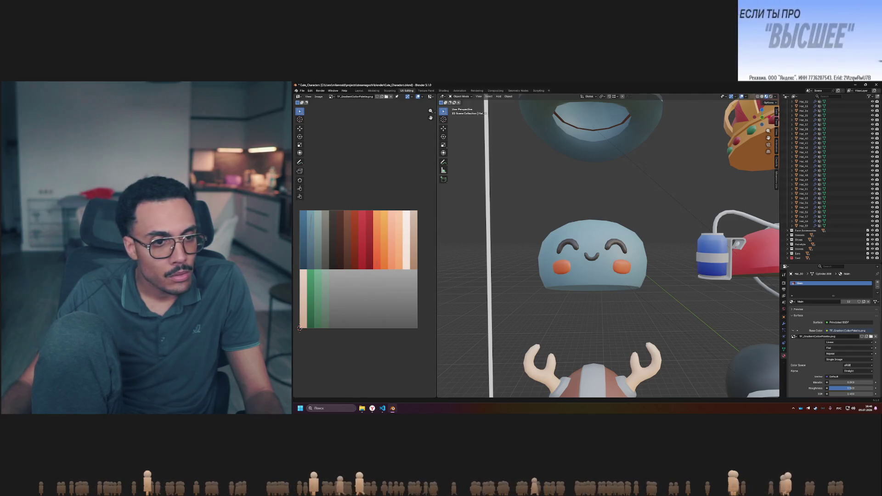
key("Tab")
Move the blob hat's selected UVs down the palette and reselect all its faces
key("g")
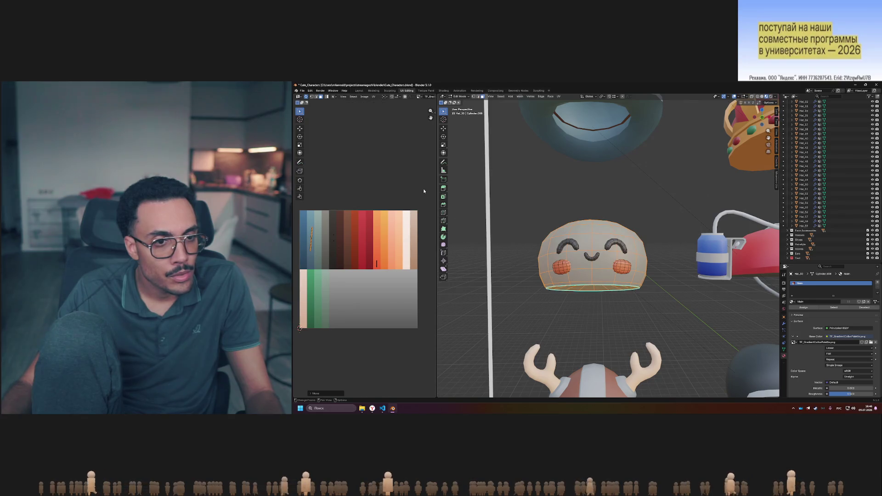
left_click(423, 190)
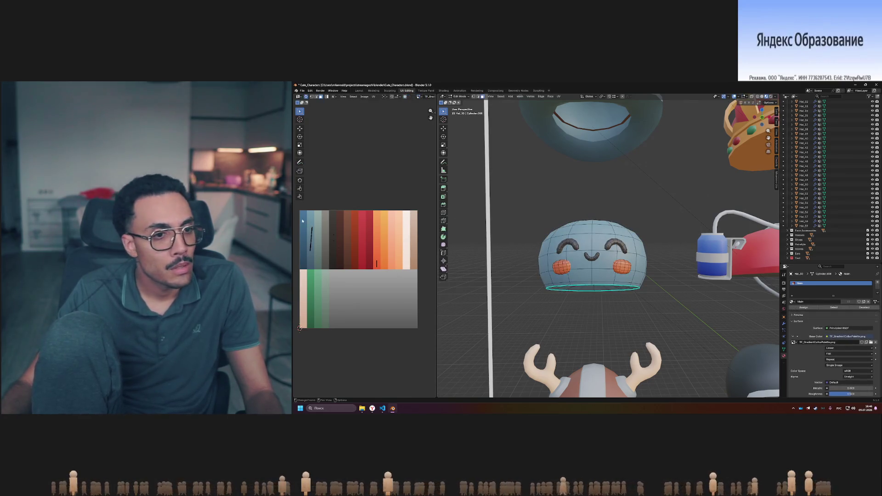
key("a")
left_click(443, 197)
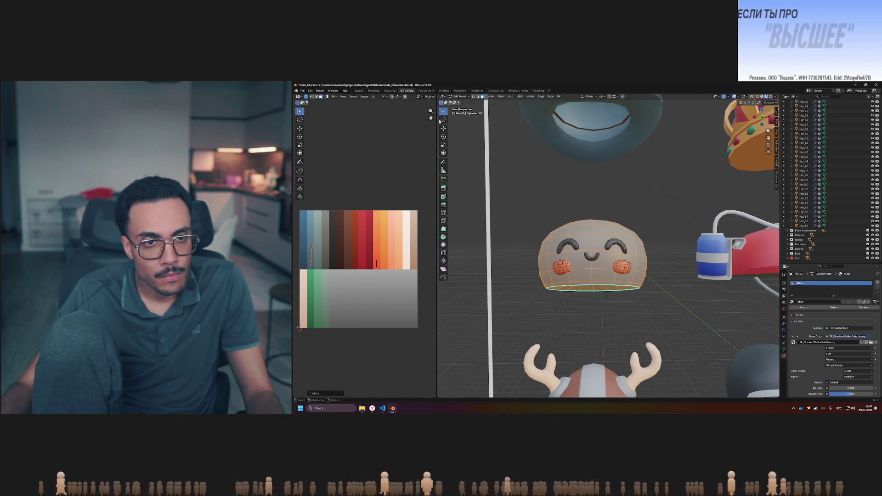
key("Tab")
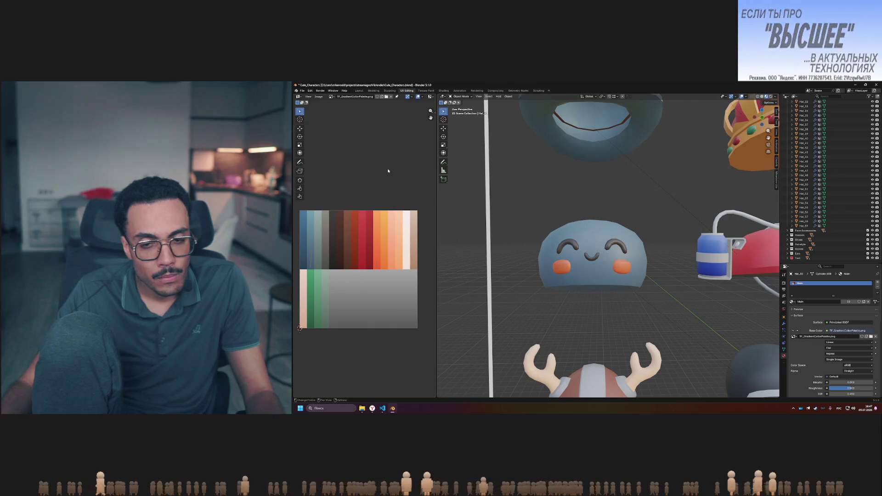
key("Tab")
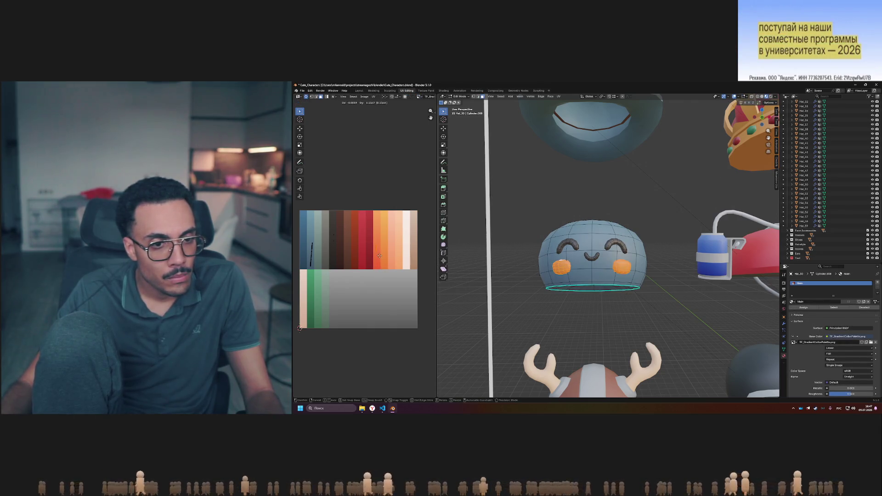
left_click(380, 255)
key("Tab")
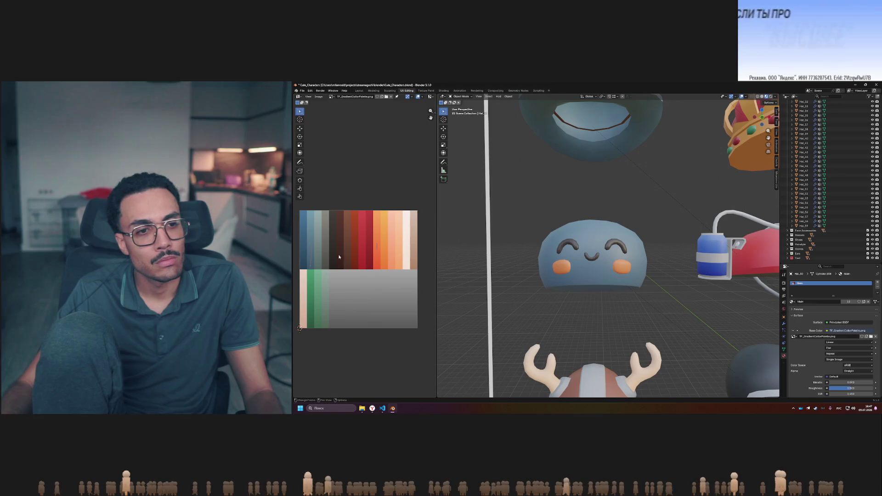
Box-select the head UV island and reposition it within the blue swatch
key("Tab")
left_click_drag(305, 239, 327, 280)
key("g")
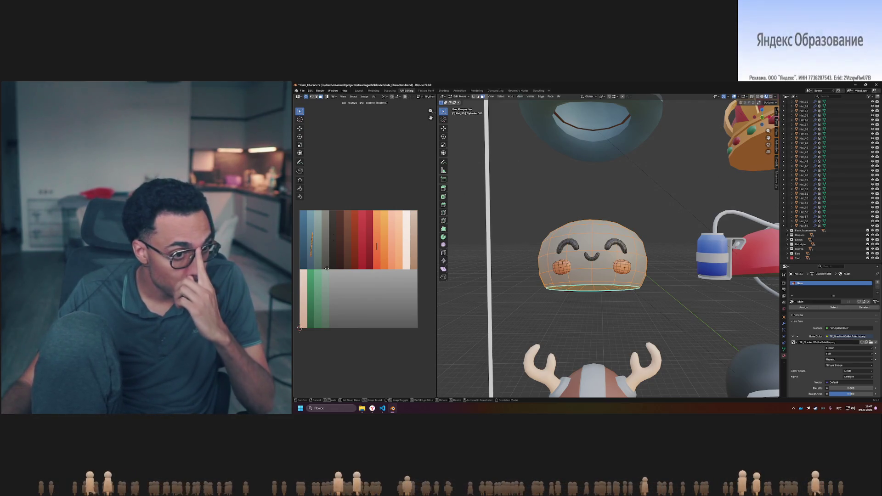
left_click(327, 266)
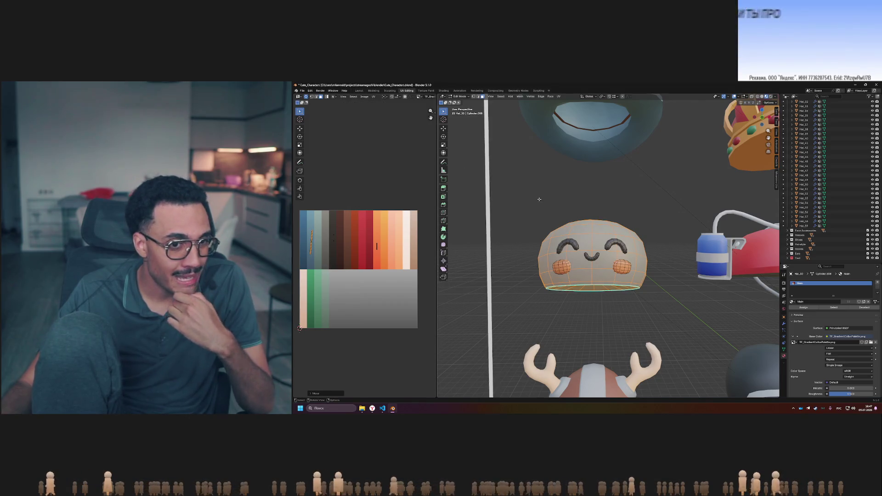
key("Tab")
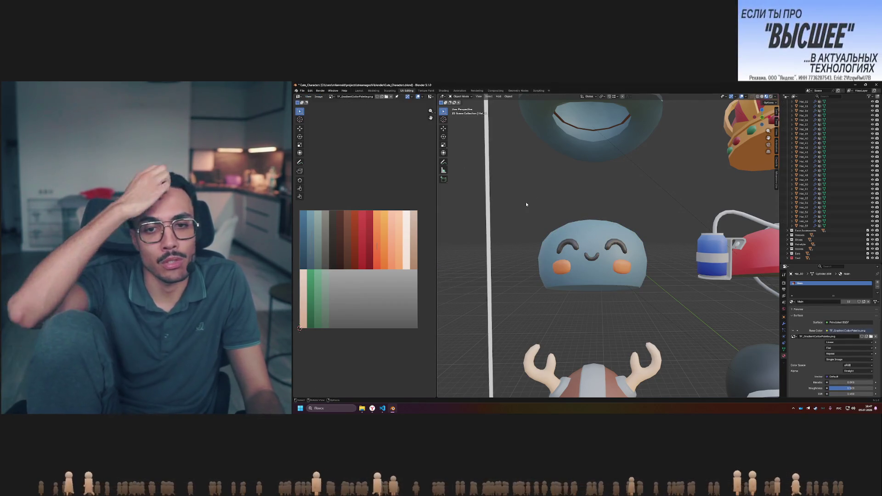
key("Tab")
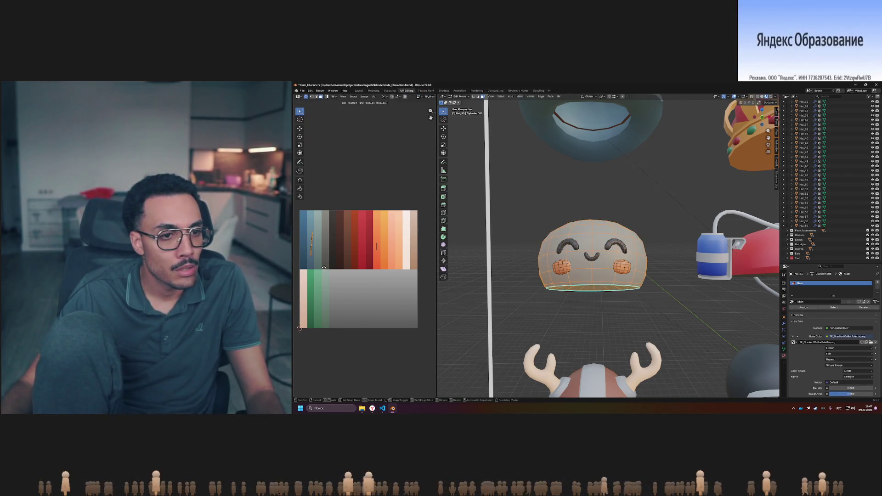
left_click(324, 275)
key("Tab")
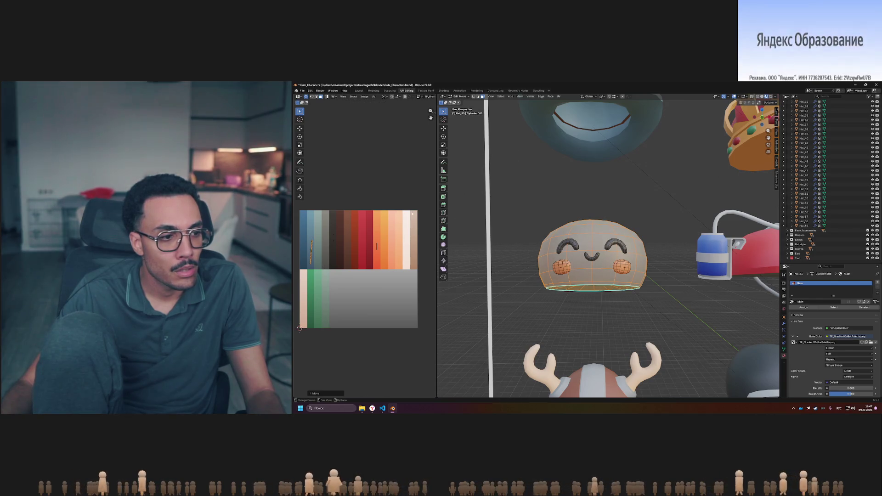
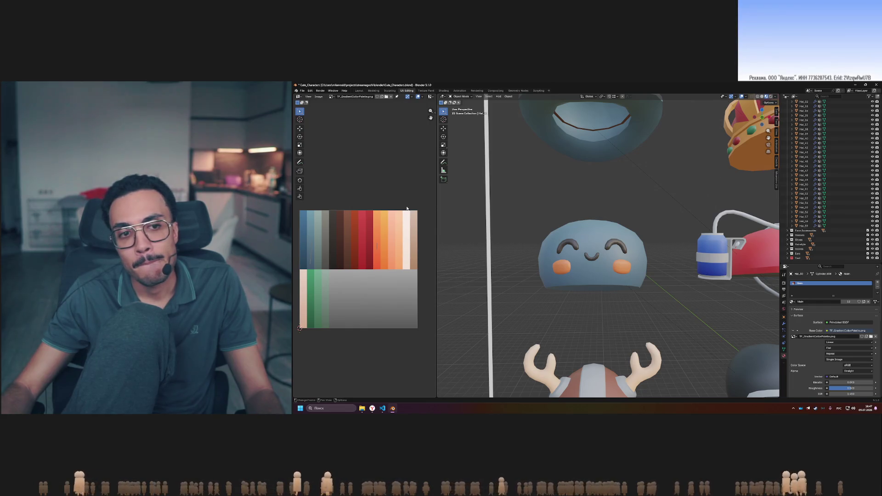
Move the blob hat's UVs onto the red palette column so the hat turns red
key("Tab")
left_click_drag(311, 248, 363, 246)
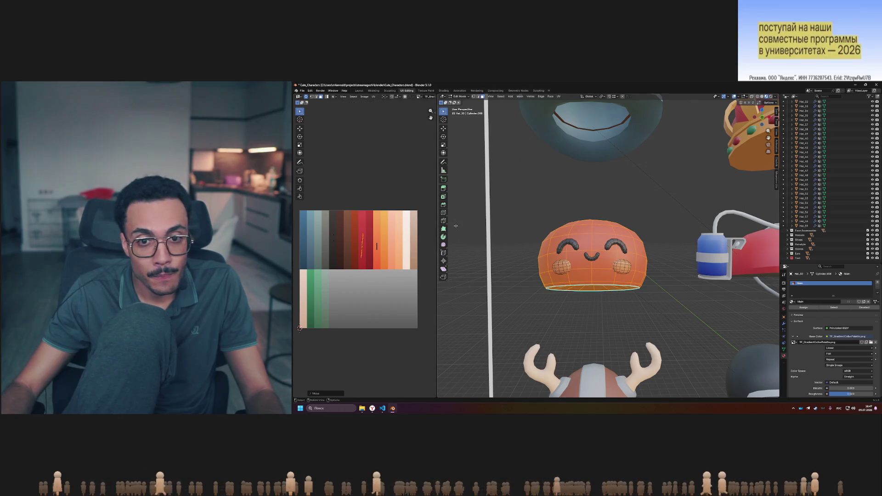
key("Tab")
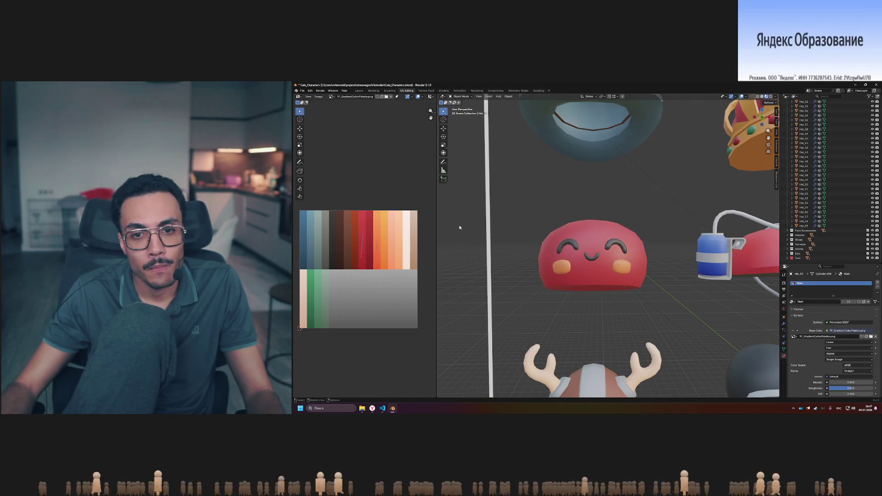
key("Tab")
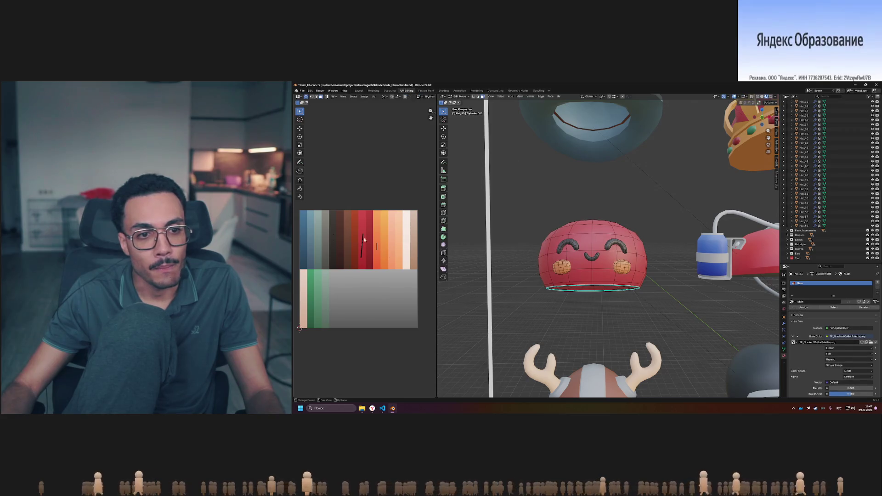
key("Tab")
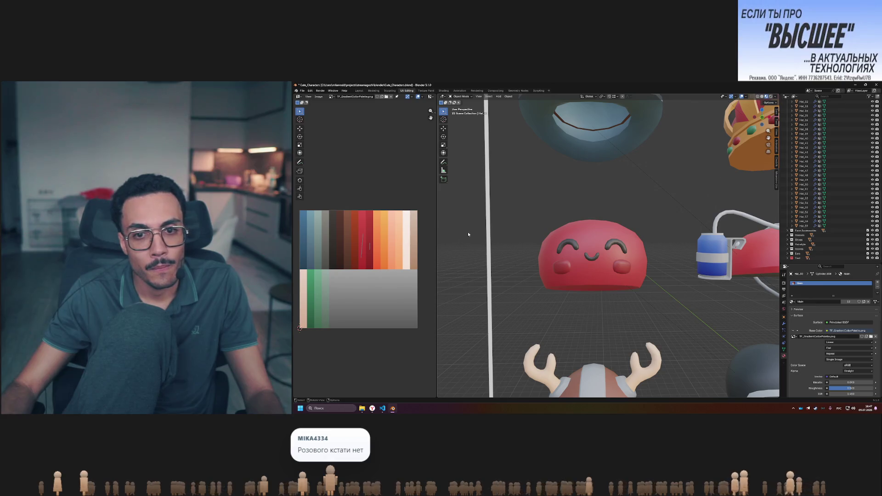
key("Tab")
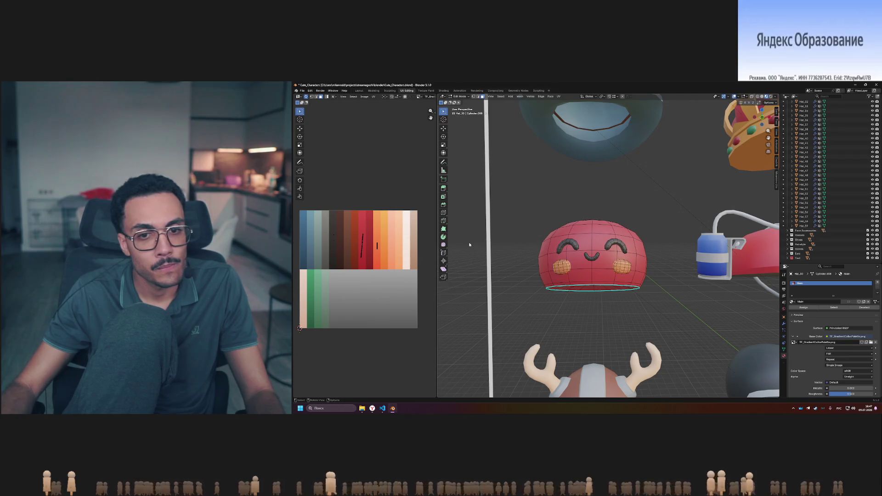
key("Tab")
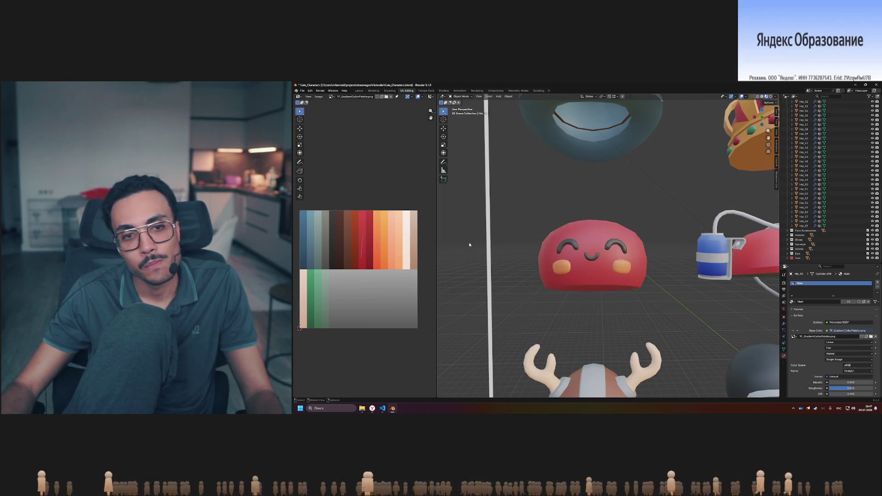
key("Tab")
key("g")
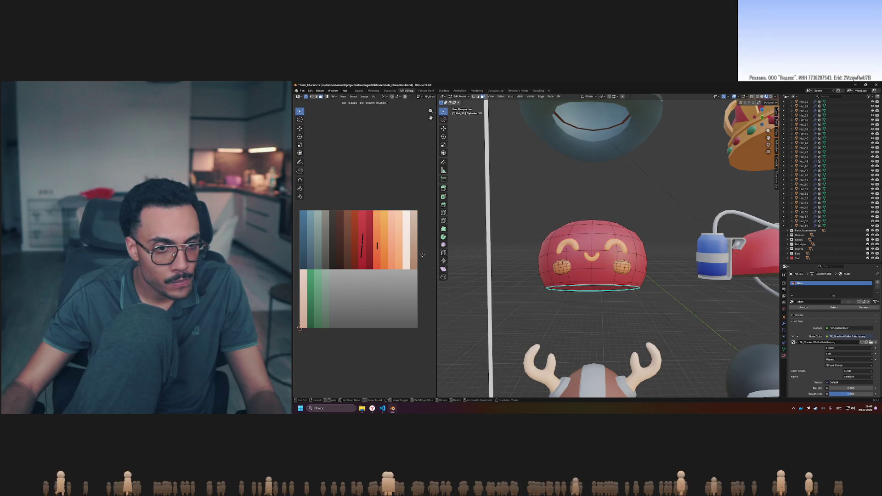
left_click(334, 255)
Select the blob hat's eyebrow UVs on the palette and preview the colours
key("Tab")
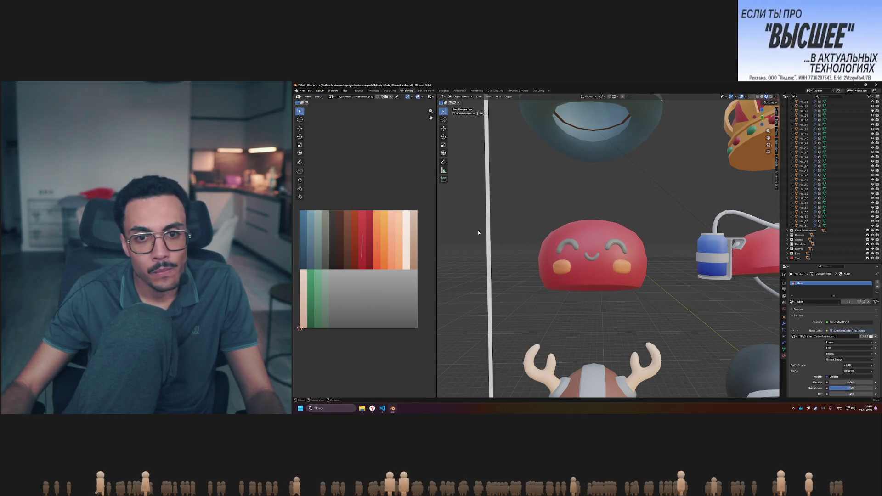
key("Tab")
left_click_drag(313, 223, 329, 254)
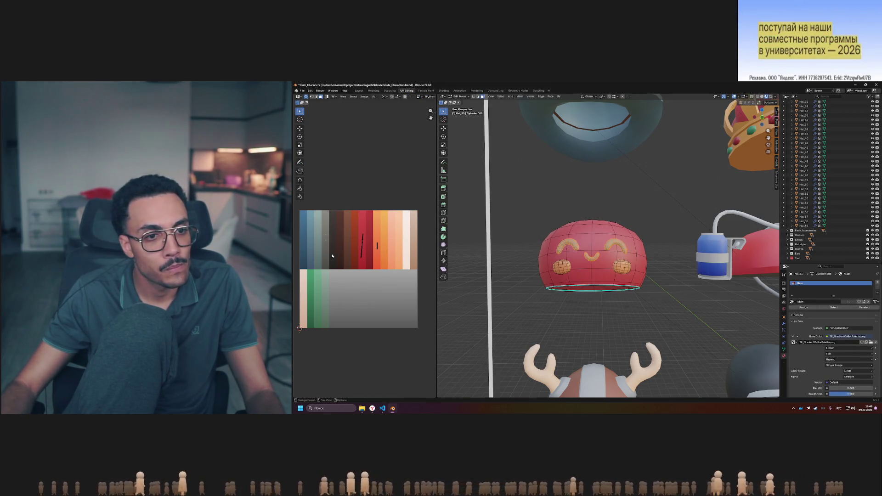
key("Tab")
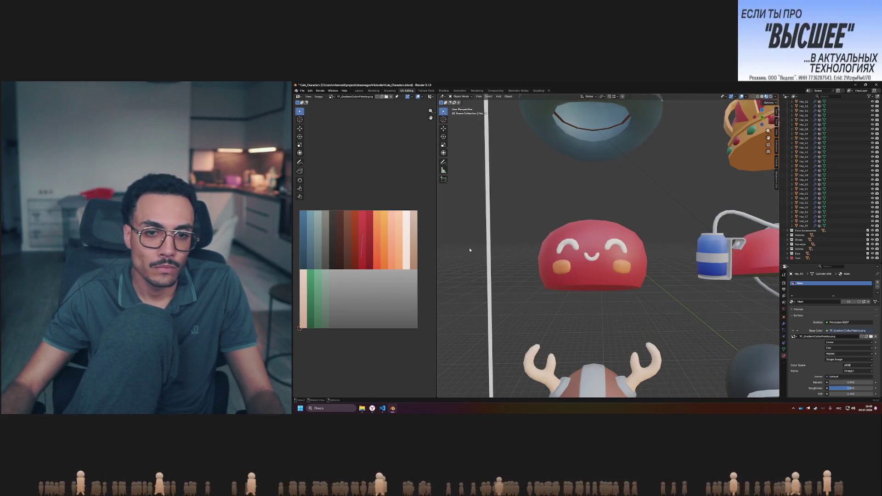
key("Tab")
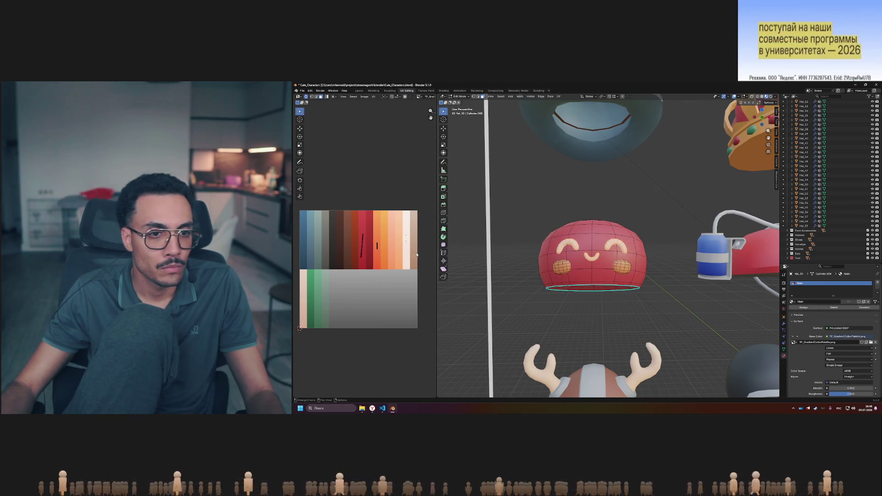
key("Tab")
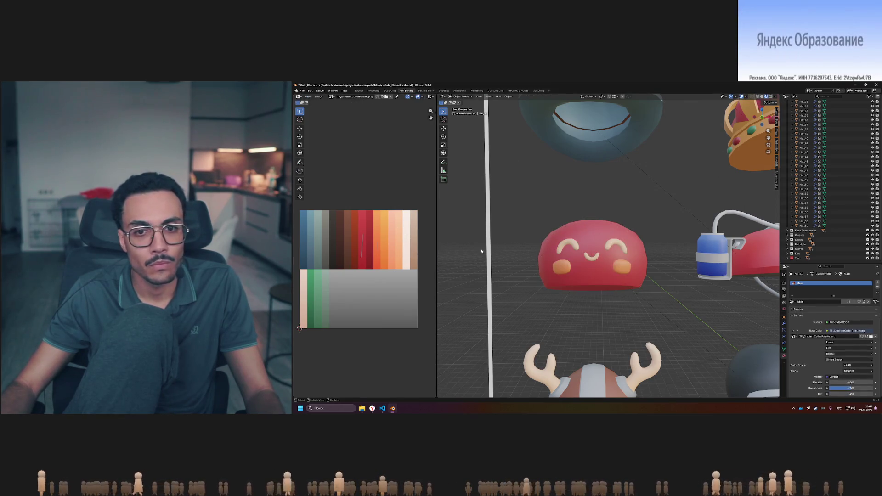
key("Tab")
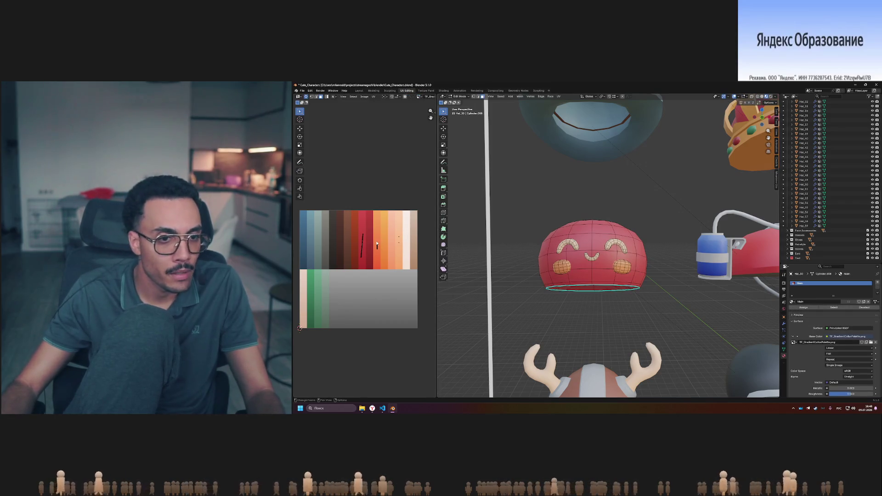
Move the cheek UVs onto orange-yellow swatches and return to Object Mode
key("g")
left_click(391, 253)
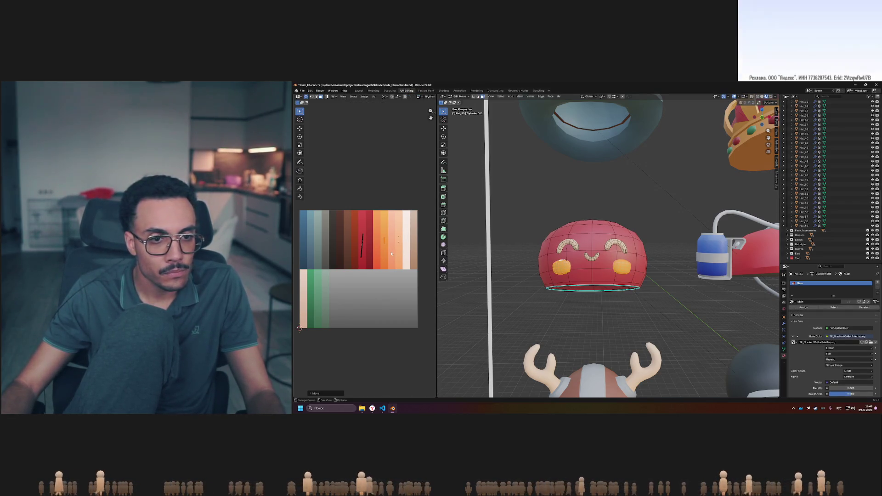
key("Tab")
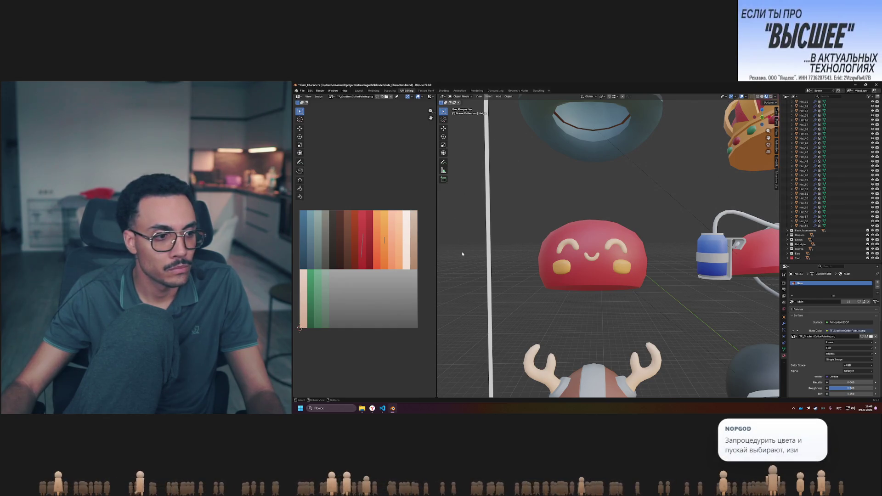
key("Tab")
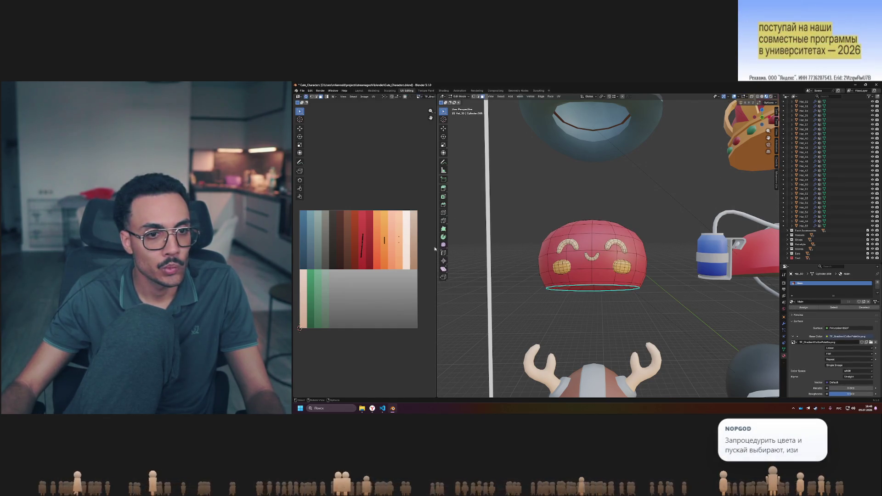
left_click_drag(404, 252, 408, 254)
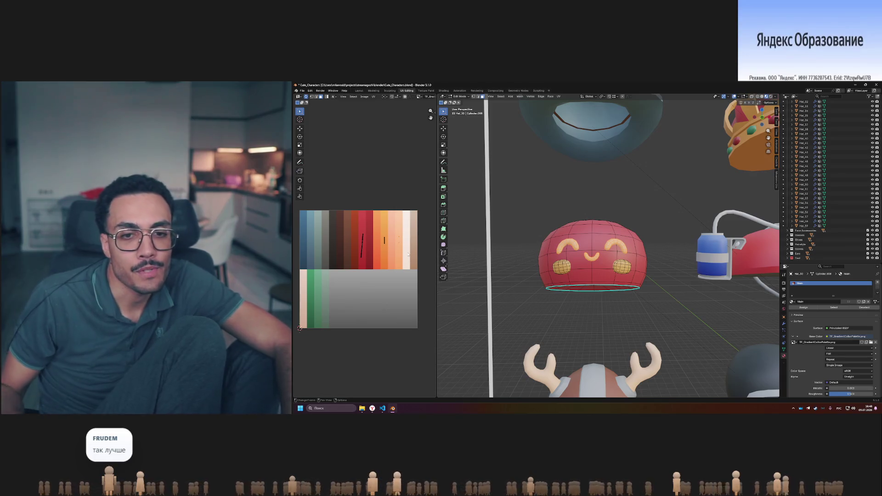
key("Tab")
Look over the Hat board beside the red blob hat, then select the red drink-can hat
scroll(476, 234, "down", 8)
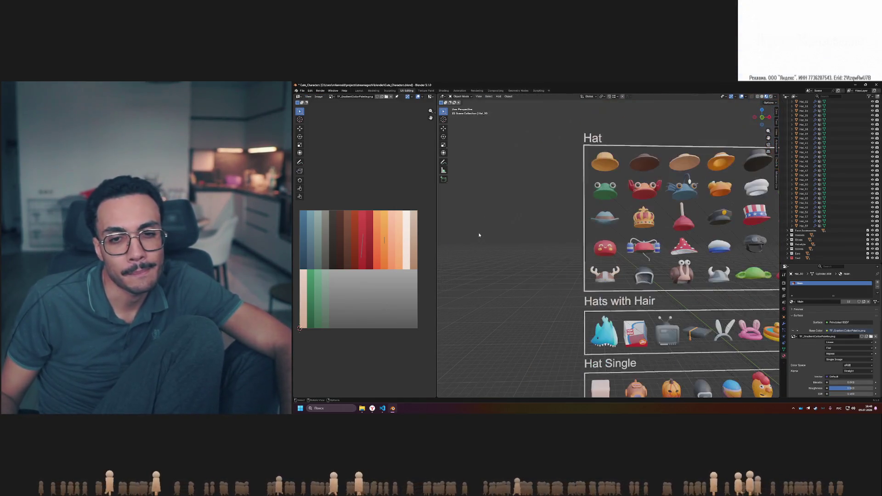
middle_click_drag(534, 247, 531, 250)
scroll(607, 272, "up", 5)
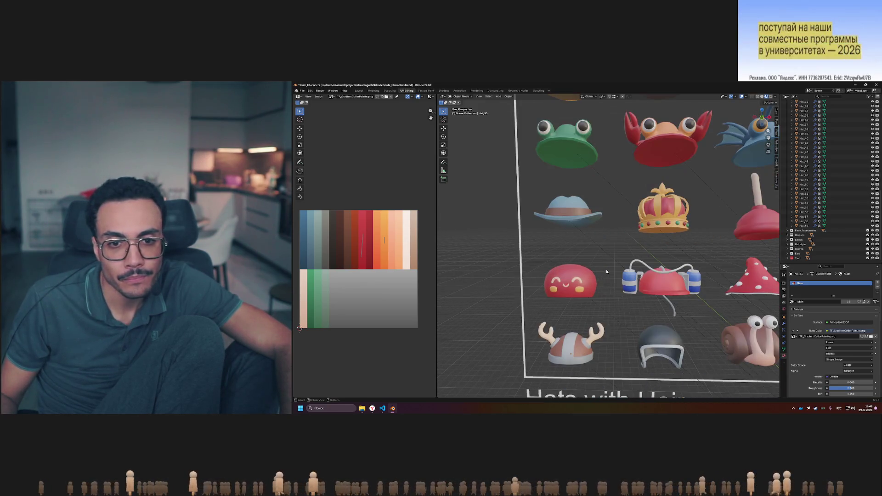
scroll(607, 272, "down", 3)
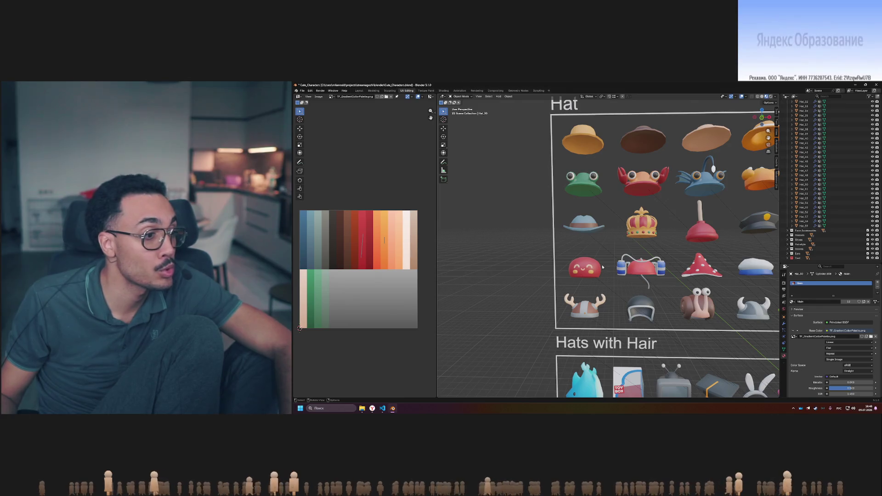
scroll(585, 254, "up", 2)
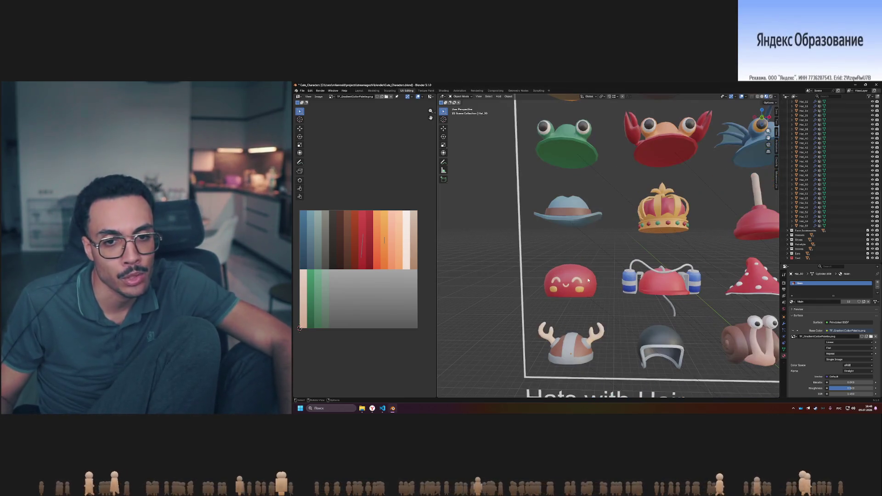
middle_click_drag(589, 280, 519, 303, "shift")
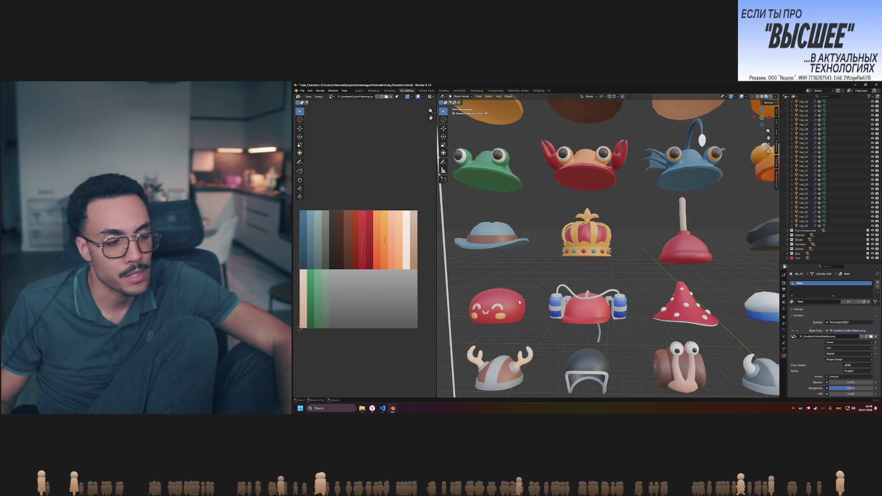
scroll(520, 299, "down", 3)
scroll(533, 299, "up", 3)
scroll(546, 299, "up", 1)
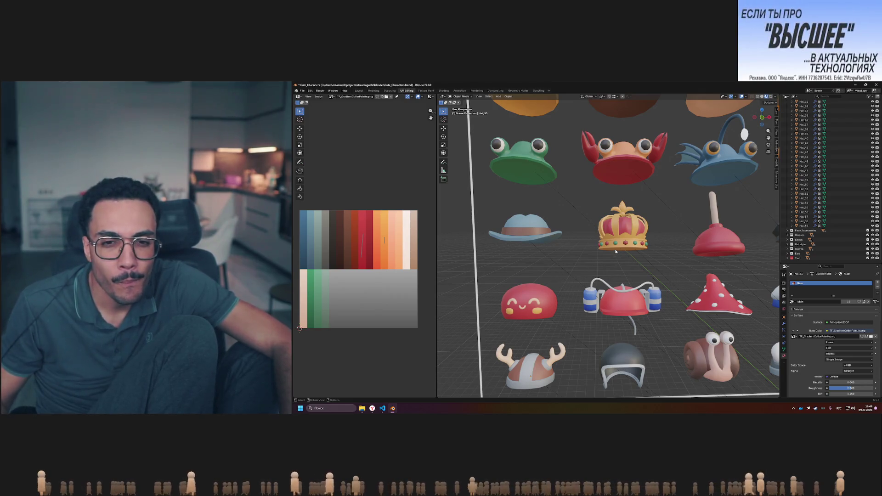
scroll(584, 245, "down", 2)
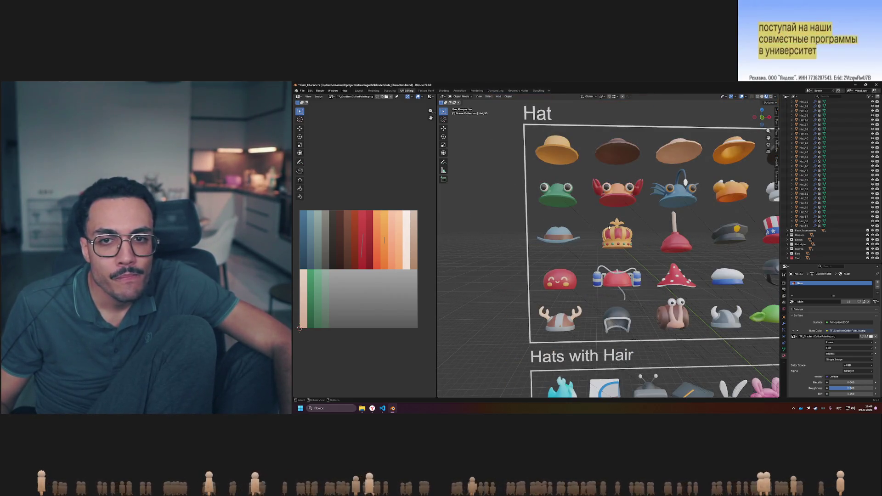
scroll(609, 228, "up", 3)
left_click(623, 305)
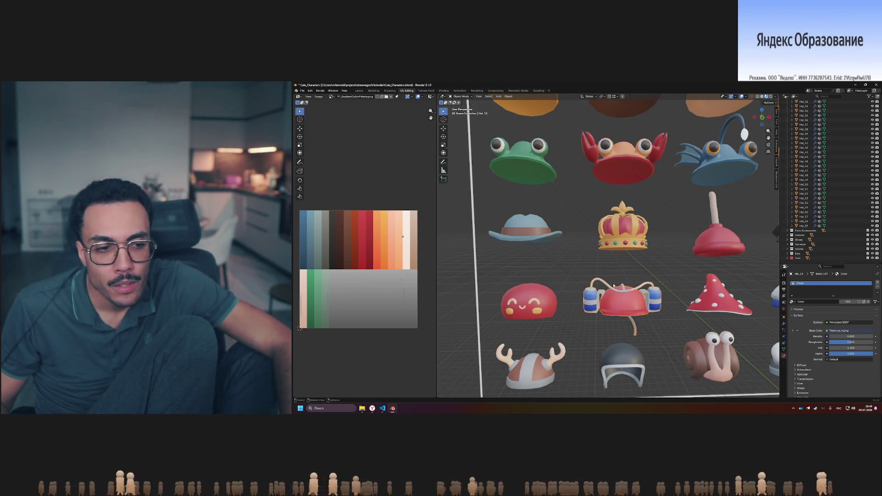
Centre the drink-can hat in Edit Mode and start moving a UV point across the palette
key("Tab")
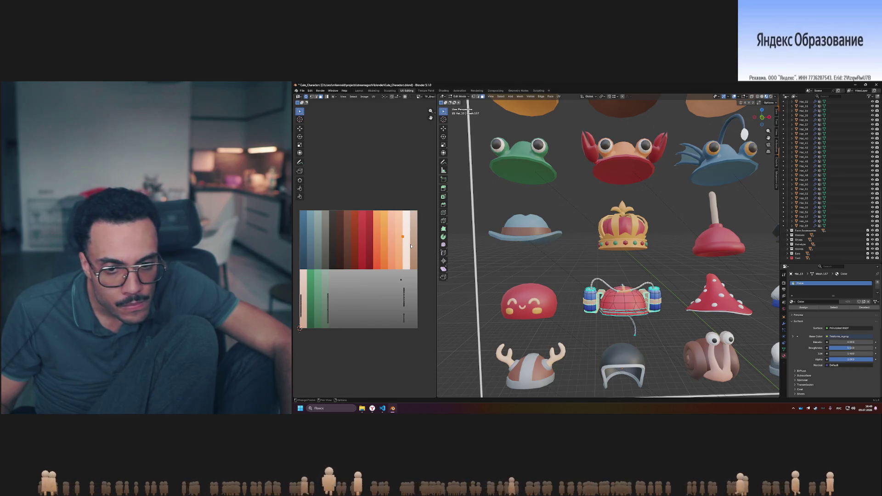
scroll(601, 356, "up", 4)
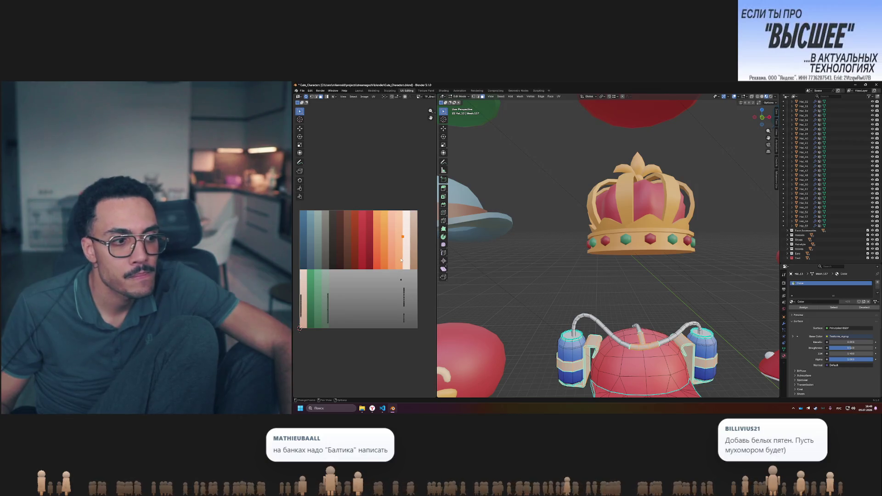
scroll(401, 260, "down", 1)
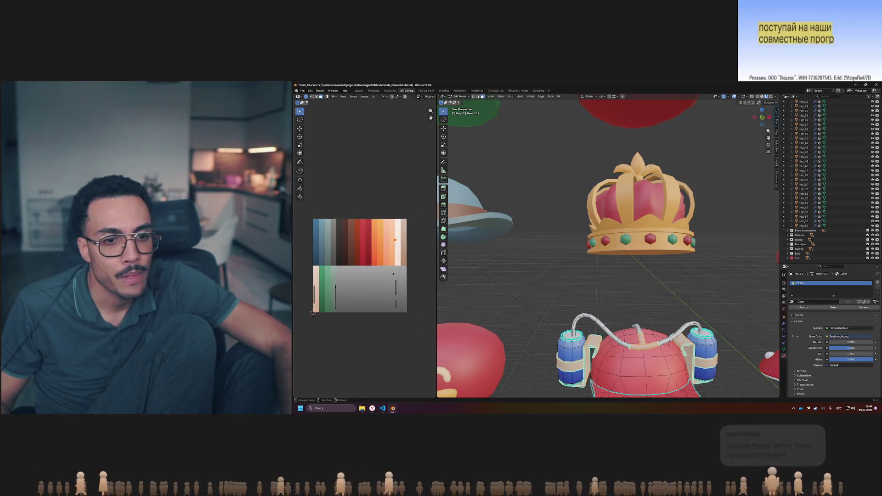
middle_click_drag(536, 313, 541, 301, "shift")
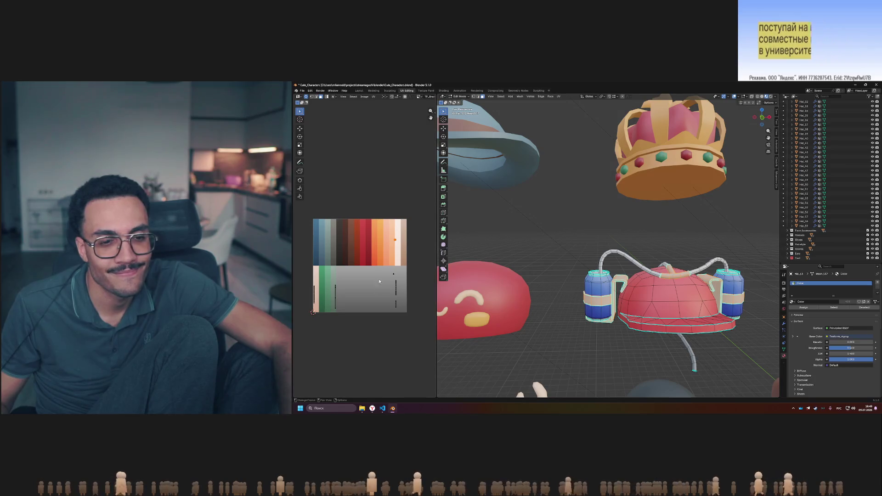
scroll(393, 269, "up", 2)
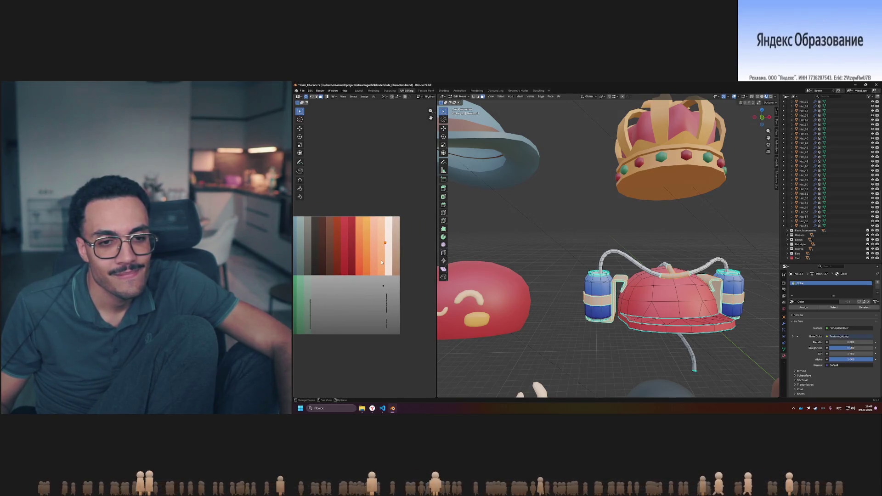
scroll(382, 262, "up", 1)
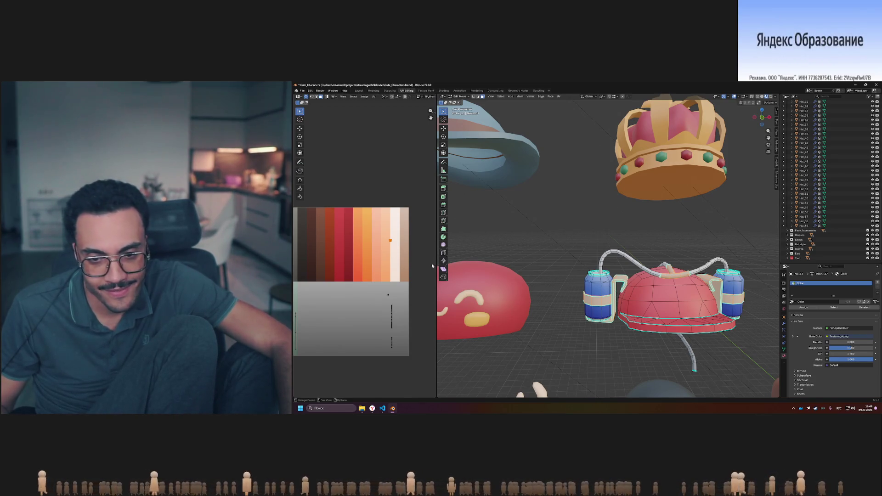
middle_click_drag(387, 244, 411, 248)
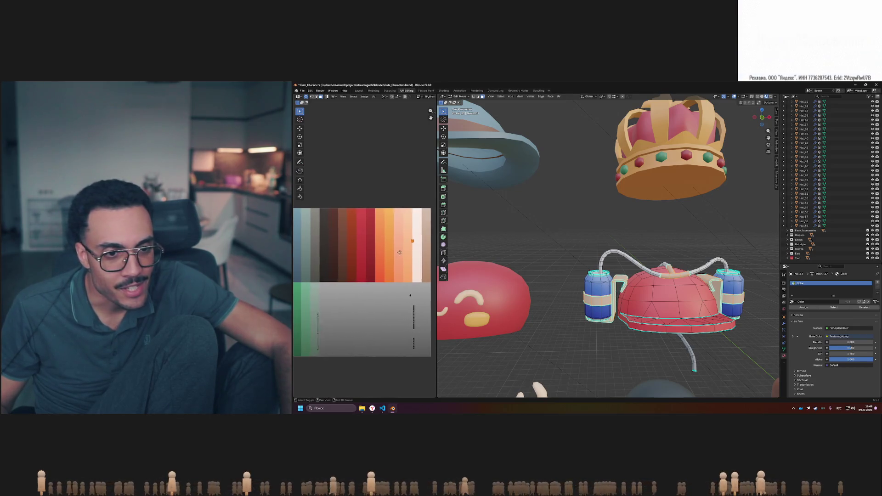
key("g")
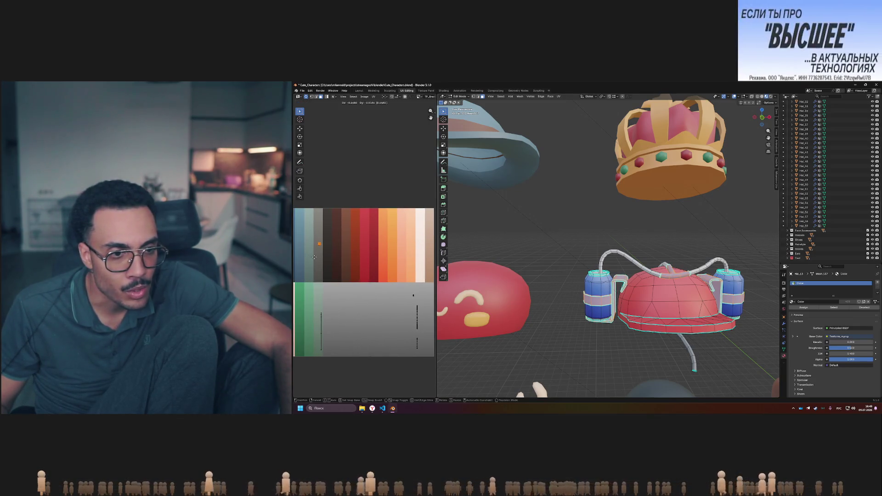
key("Tab")
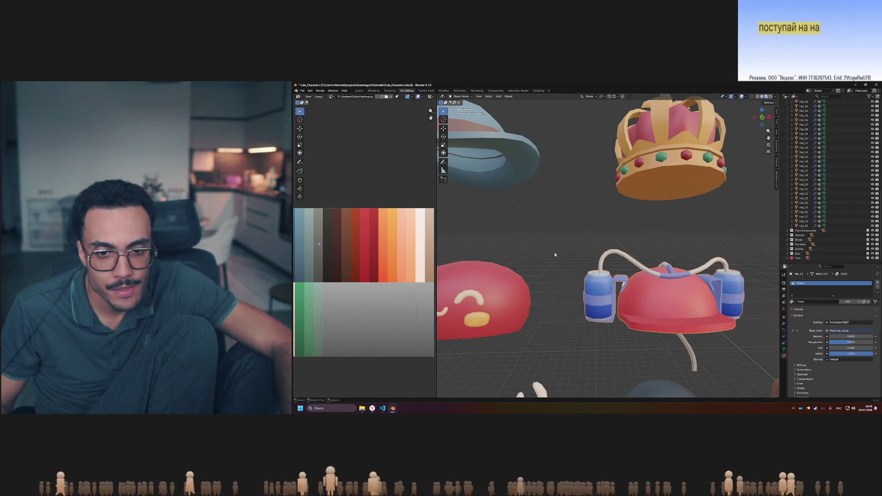
Nudge the UV point onto a new swatch, check the underside, and box-select another point
key("Tab")
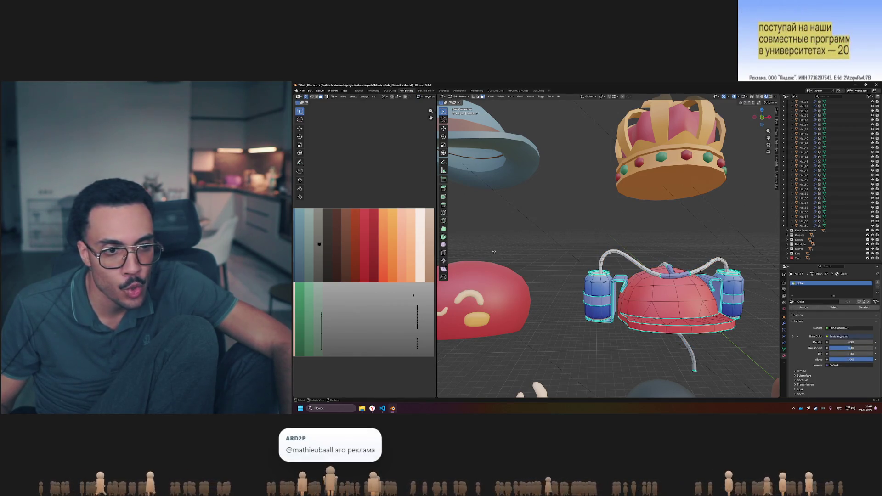
key("Tab")
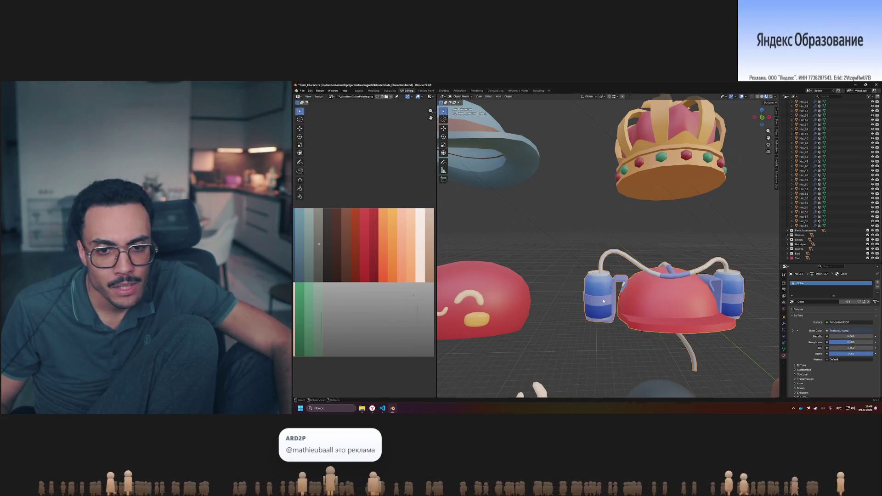
middle_click_drag(604, 301, 602, 248, "shift")
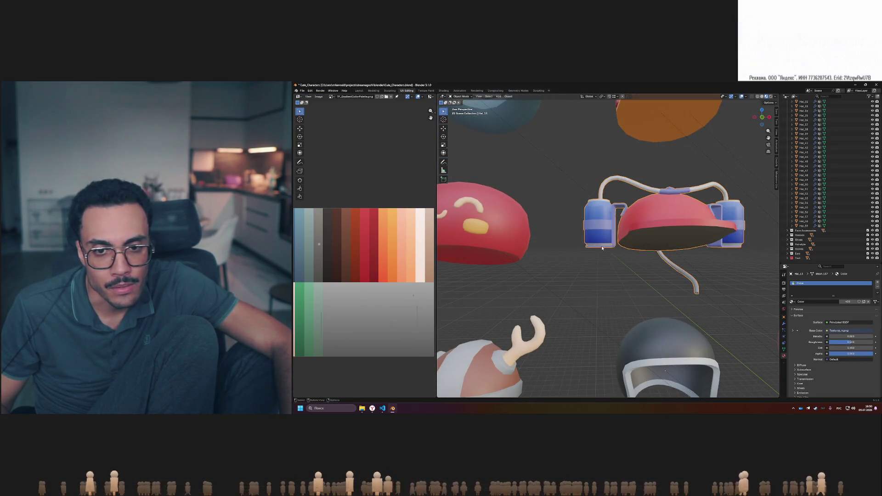
key("Tab")
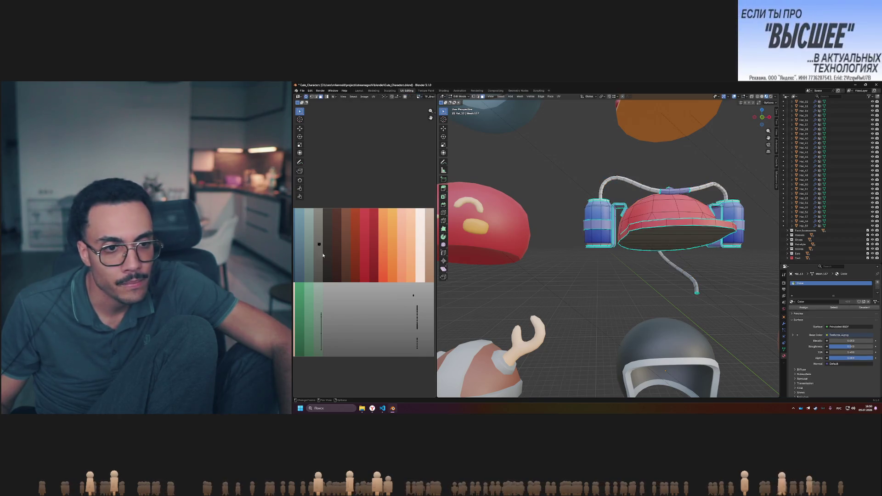
key("g")
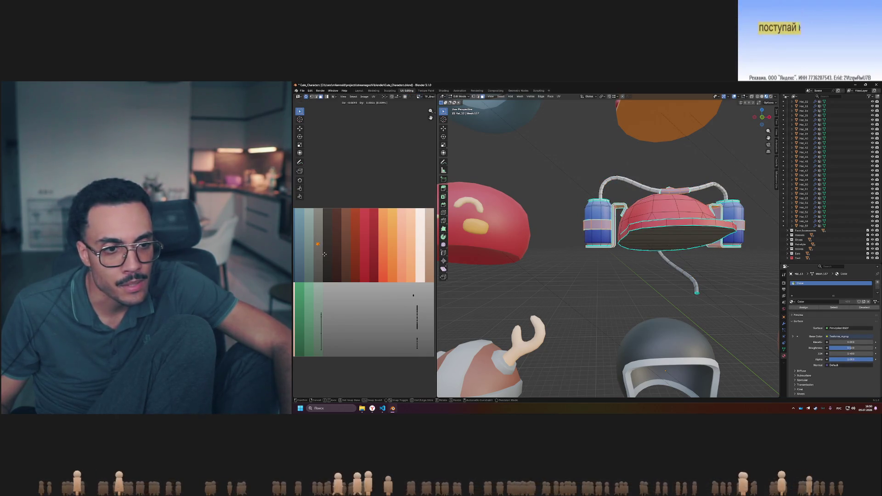
left_click(335, 256)
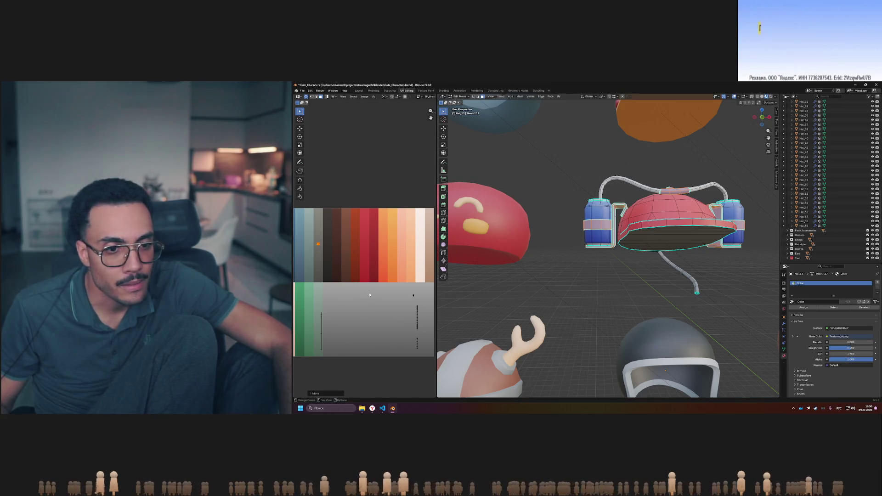
left_click_drag(426, 301, 426, 301)
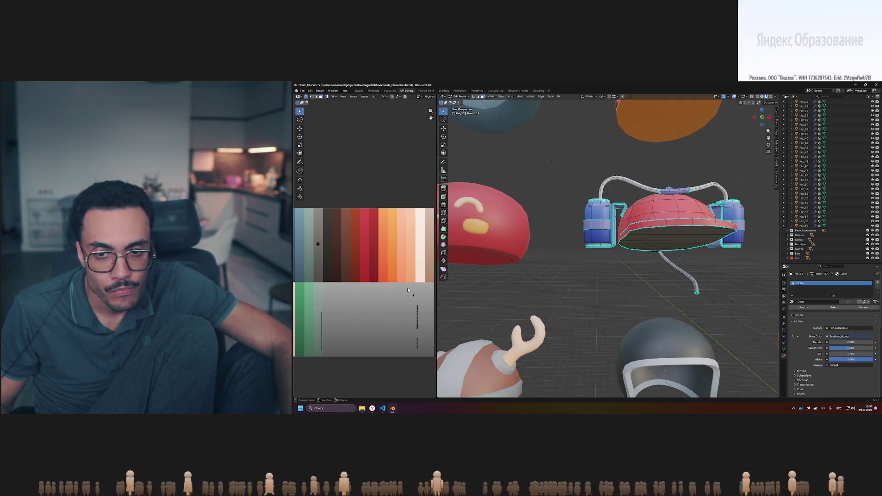
left_click_drag(403, 285, 423, 301)
Isolate the drinking-cap hat with numpad / and orbit to a front-quarter view
middle_click_drag(460, 294, 649, 279)
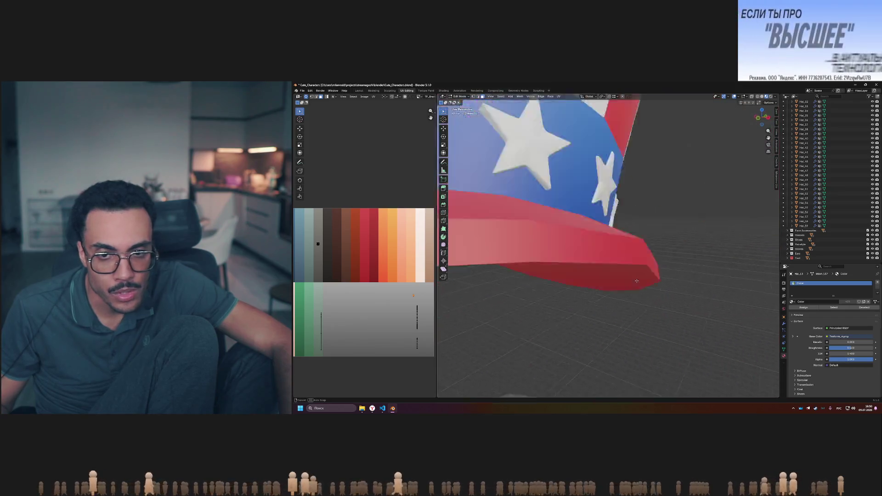
scroll(597, 276, "down", 6)
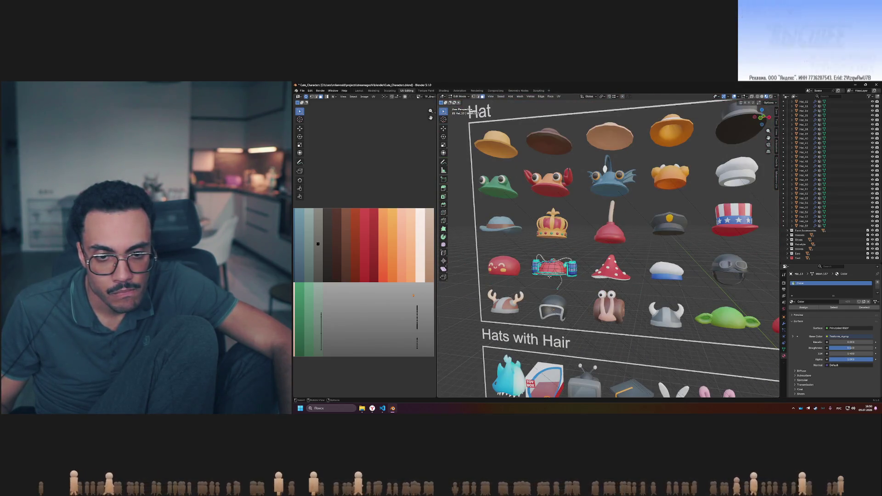
key("KP_Divide")
middle_click_drag(550, 271, 561, 274)
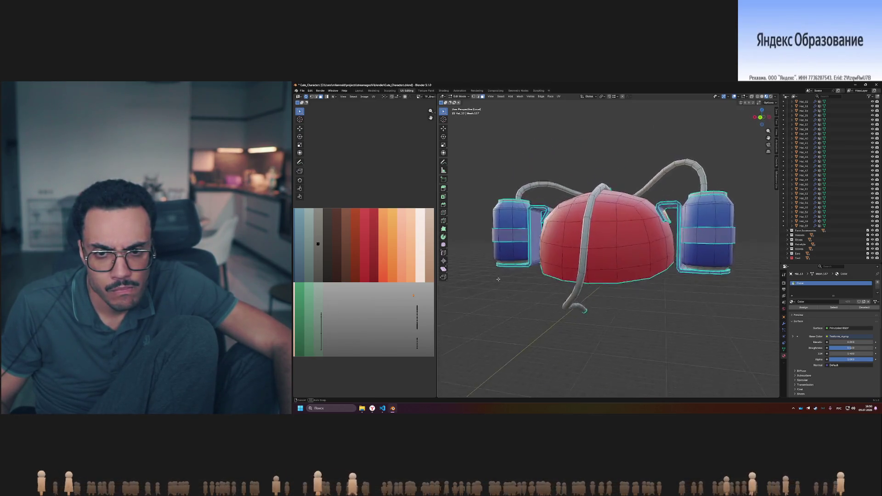
middle_click_drag(561, 274, 642, 239)
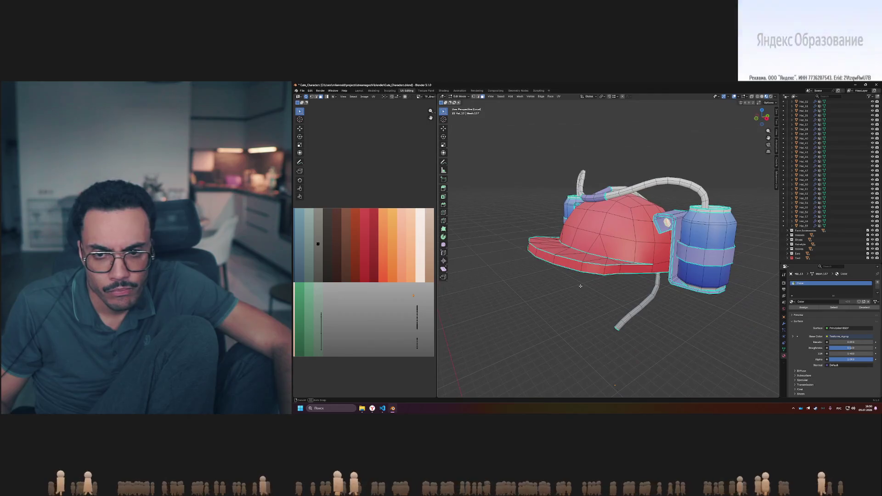
scroll(643, 239, "up", 4)
scroll(643, 239, "up", 3)
Select the hose UV group on the palette so the hoses turn beige
middle_click_drag(690, 221, 672, 224)
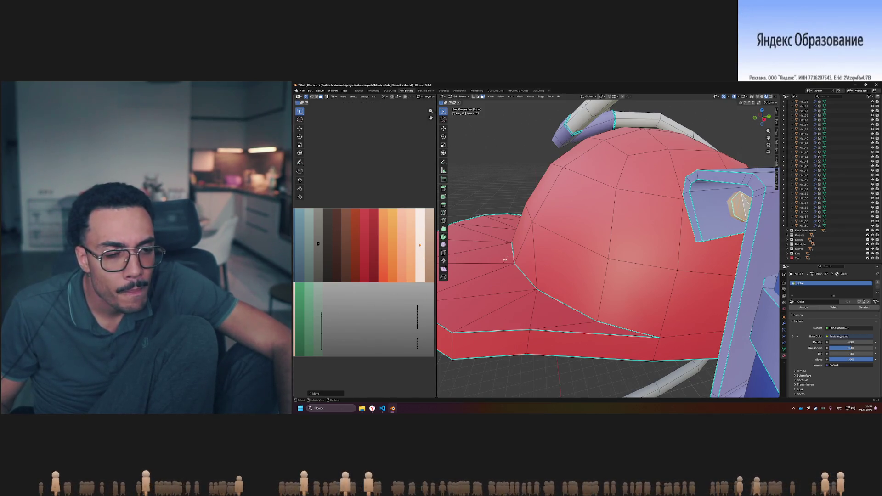
mouse_move(555, 266)
middle_mouse_down()
mouse_move(600, 261)
mouse_move(398, 319)
middle_mouse_up()
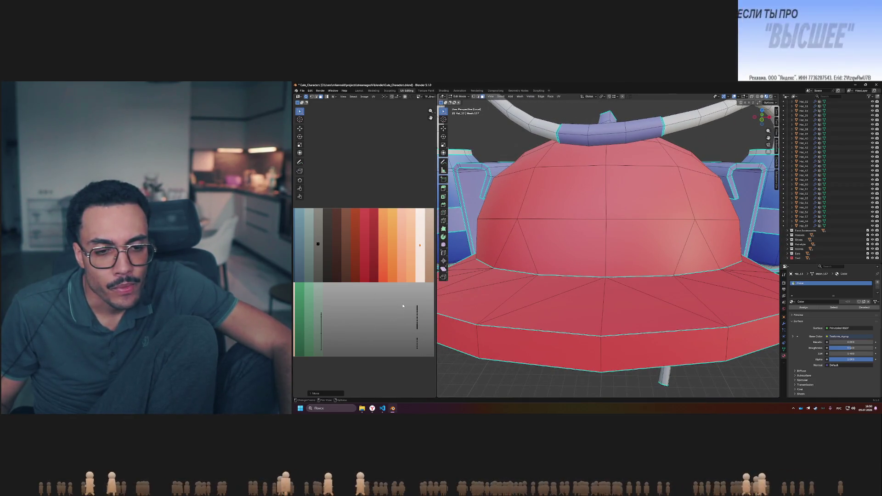
scroll(403, 306, "down", 1)
left_click_drag(414, 317, 414, 316)
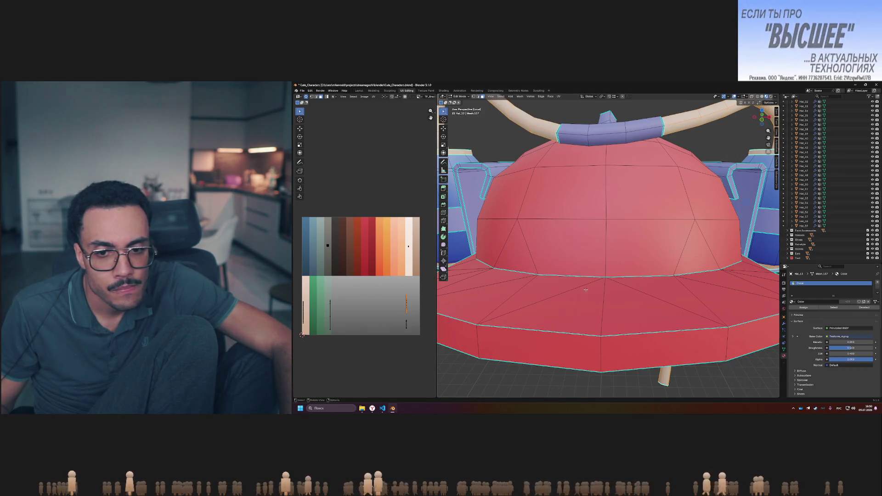
scroll(575, 276, "down", 3)
middle_click_drag(529, 285, 609, 293)
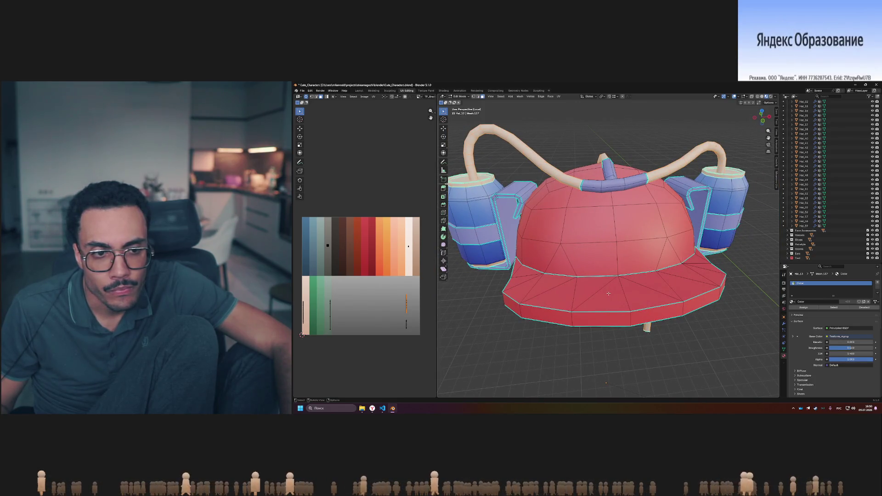
Select the can-rim and hose UV strips, checking the golden-orange brim underside
left_click_drag(414, 335, 414, 334)
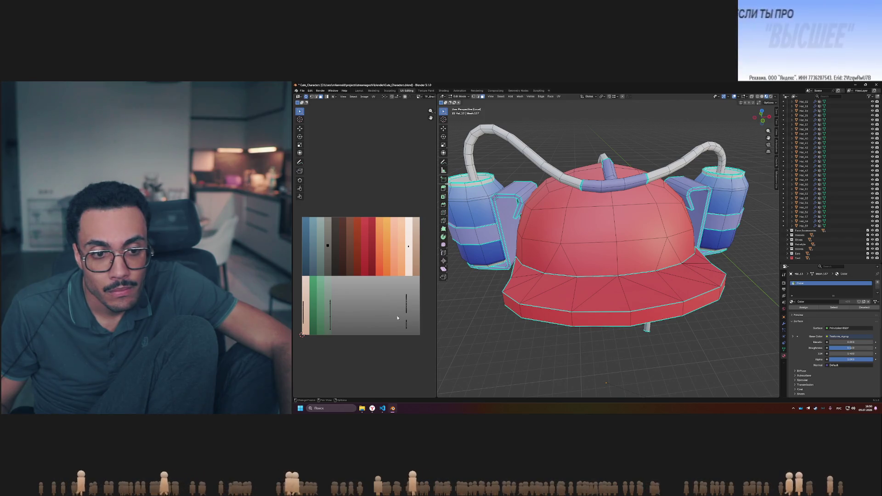
middle_click_drag(616, 377, 622, 298)
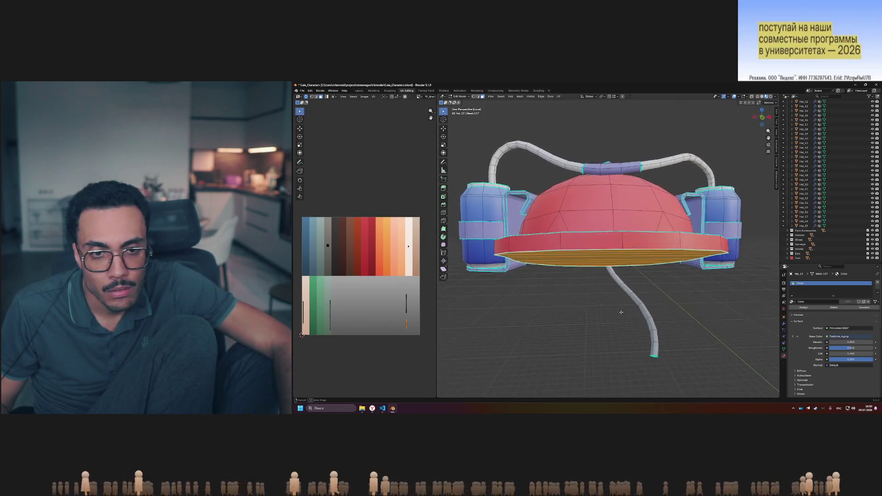
middle_click_drag(622, 297, 400, 314)
left_click_drag(418, 329, 419, 332)
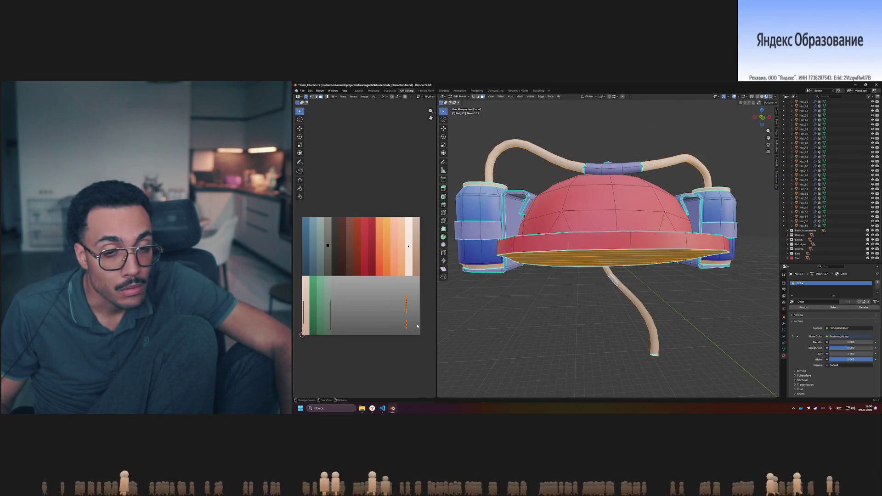
middle_click_drag(510, 296, 519, 312)
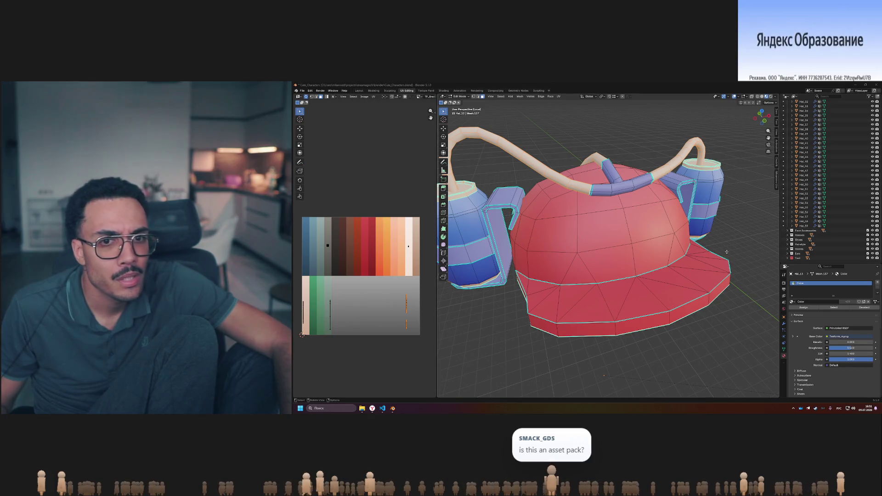
scroll(726, 252, "down", 5)
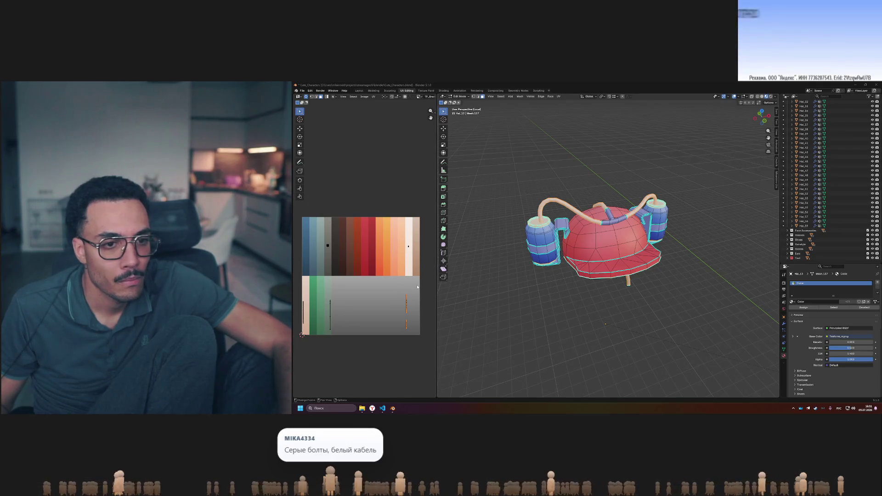
scroll(417, 288, "up", 1)
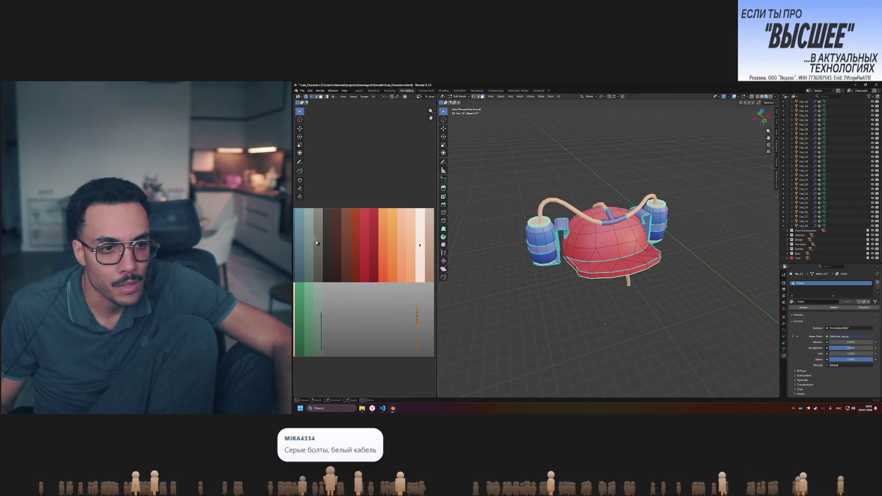
Move several UV points onto grey and neighbouring swatches, adding a purple band across the dome
left_click(317, 242)
left_click_drag(408, 238, 435, 261)
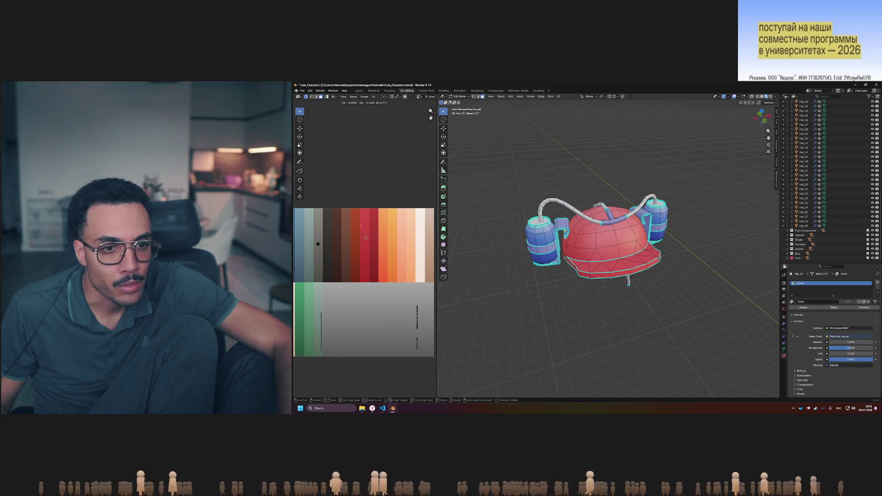
left_click(333, 228)
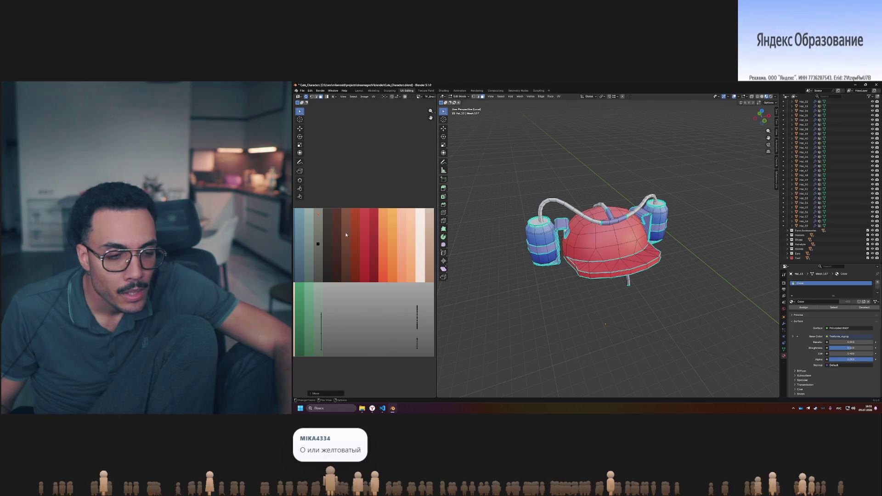
left_click_drag(309, 238, 333, 260)
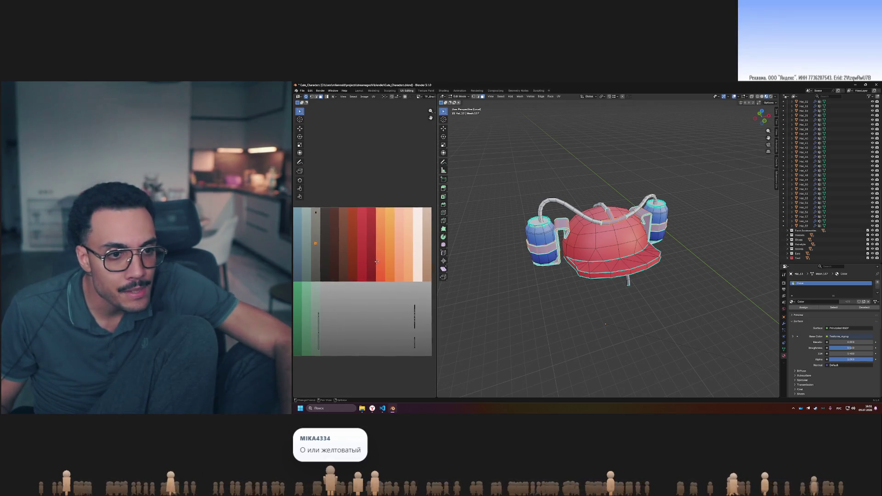
scroll(349, 255, "up", 2)
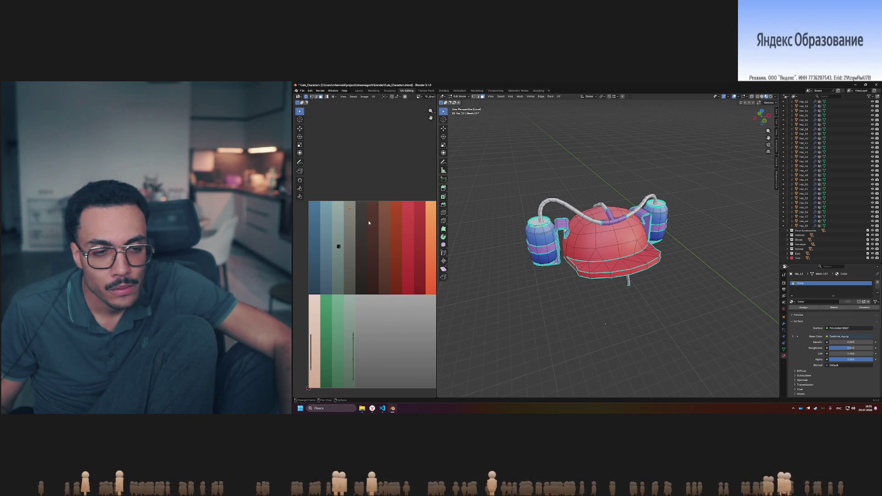
middle_click_drag(376, 233, 317, 213)
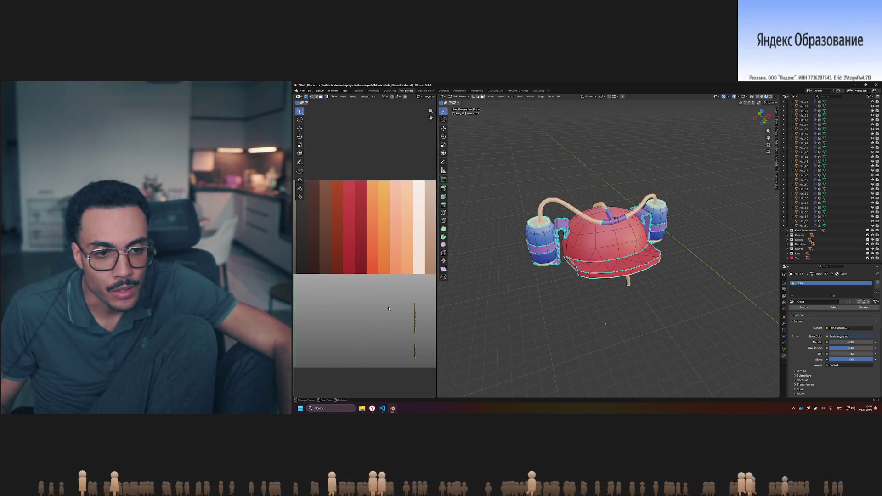
left_click(378, 207)
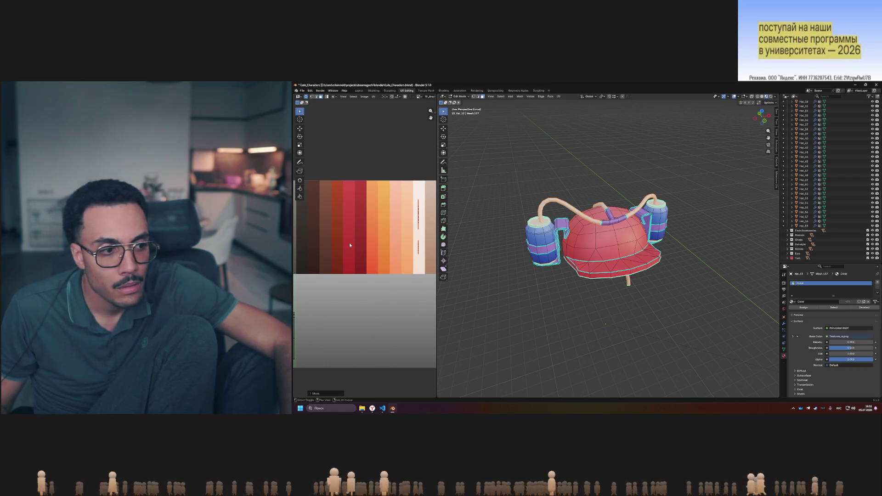
mouse_move(350, 245)
middle_mouse_down()
mouse_move(395, 238)
mouse_move(383, 240)
middle_mouse_up()
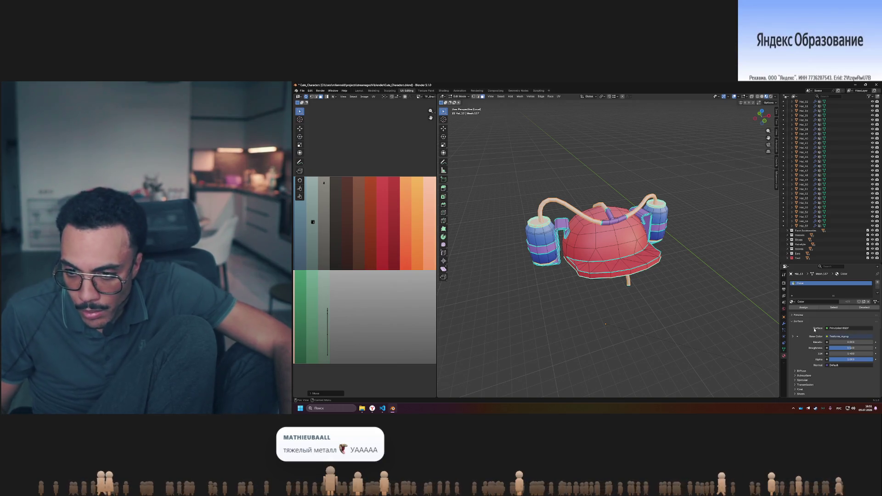
left_click(793, 301)
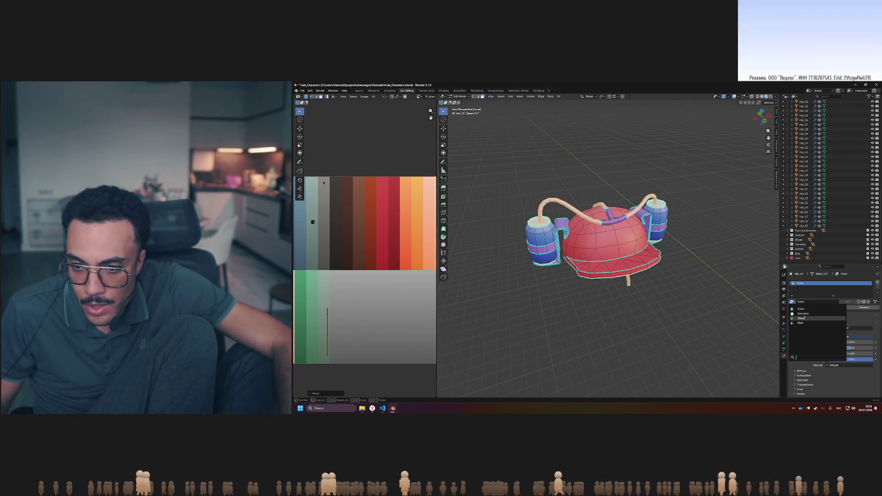
Assign the Main palette material to the drink-can hat and select a UV island
left_click(818, 321)
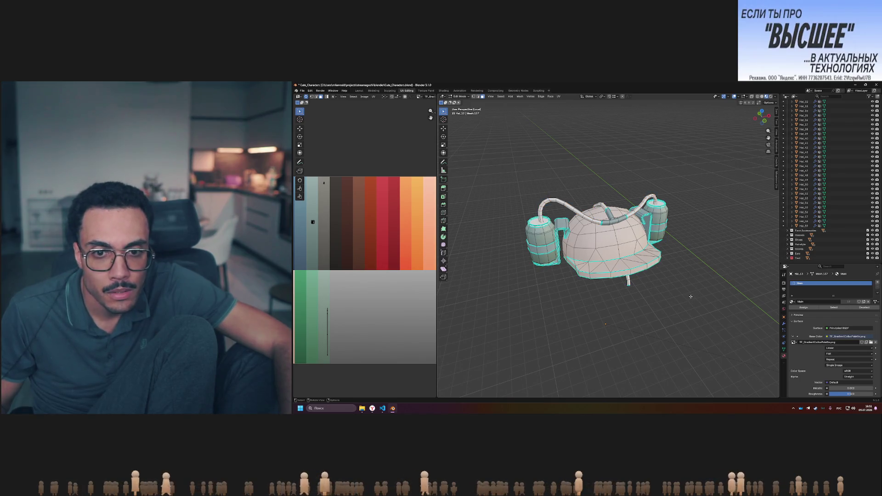
key("Tab")
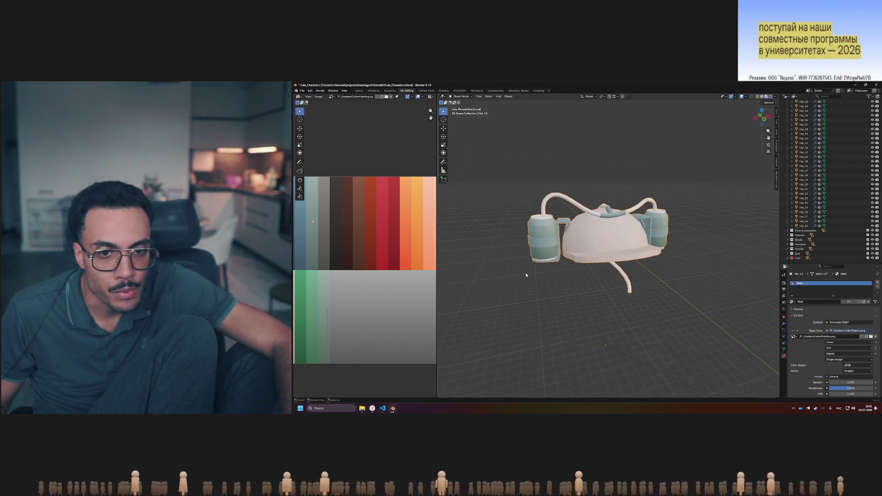
middle_click_drag(527, 275, 534, 265)
scroll(378, 262, "down", 1)
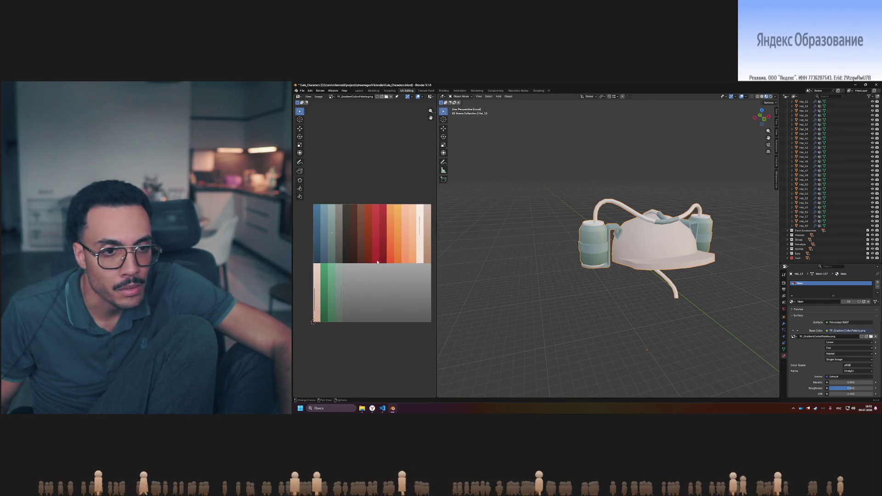
left_click_drag(440, 256, 459, 256)
scroll(587, 261, "up", 1)
scroll(588, 261, "up", 1)
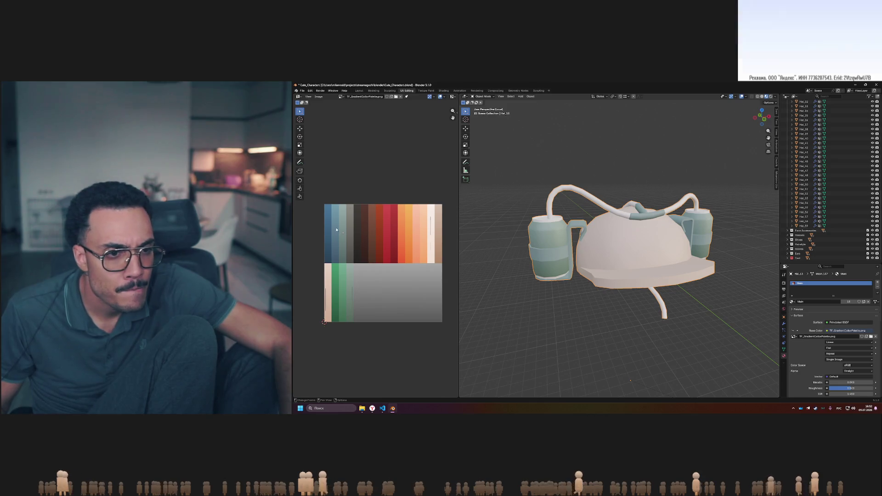
key("Tab")
left_click_drag(335, 227, 357, 245)
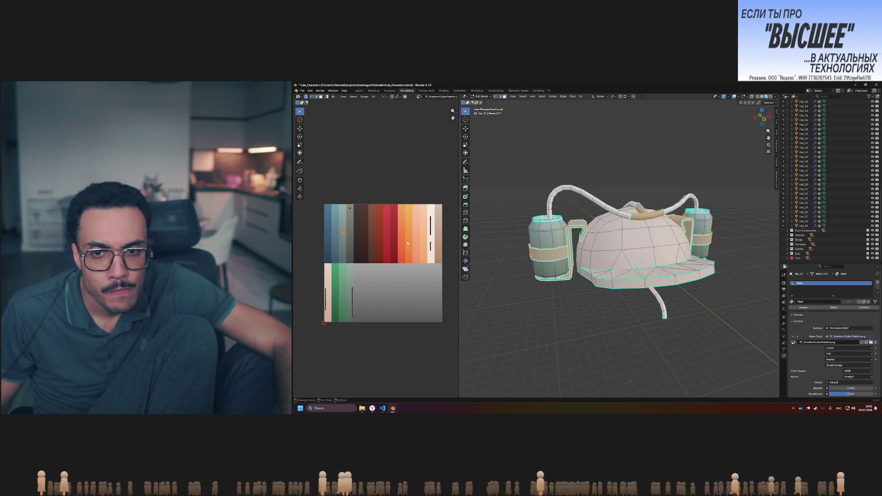
Zoom in on the can holder and cancel the pending UV move
key("g")
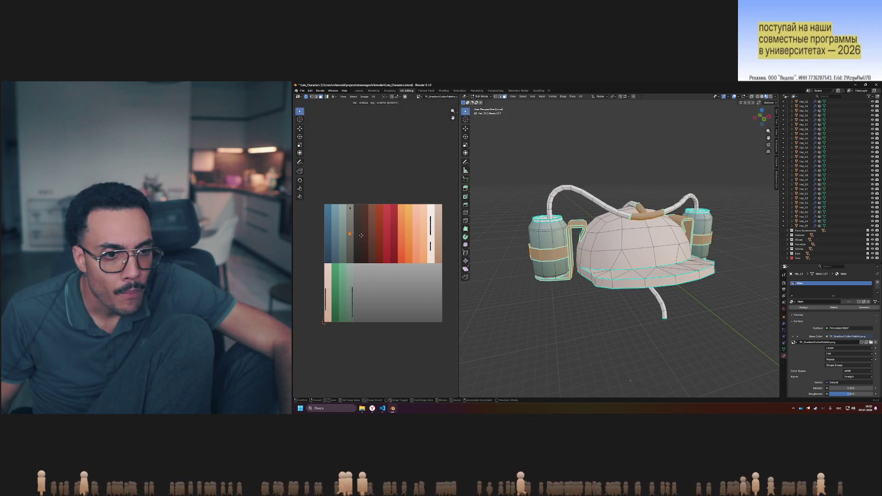
key("Tab")
mouse_move(570, 299)
middle_mouse_down()
mouse_move(596, 298)
mouse_move(588, 288)
middle_mouse_up()
scroll(579, 252, "up", 5)
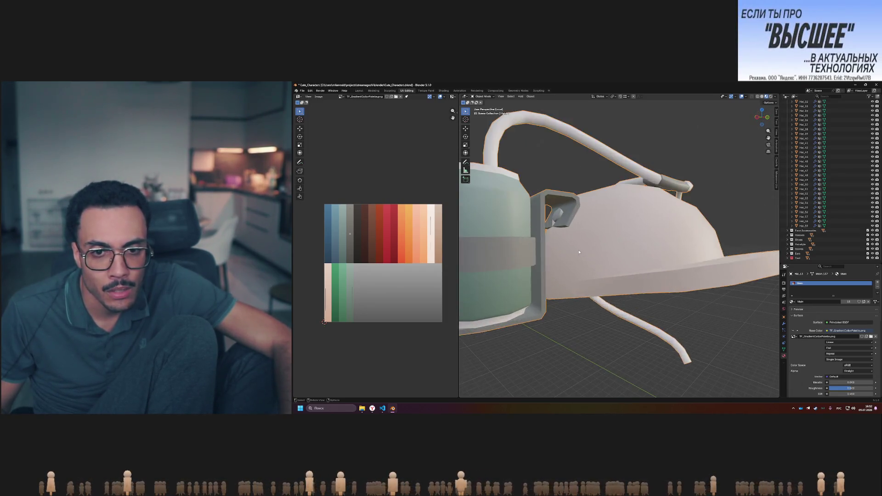
scroll(580, 252, "up", 3)
middle_click_drag(579, 253, 557, 237)
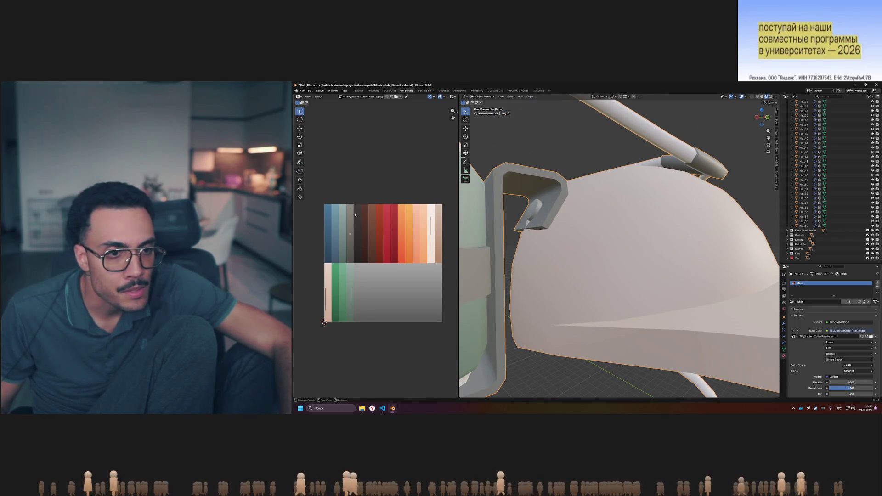
key("Tab")
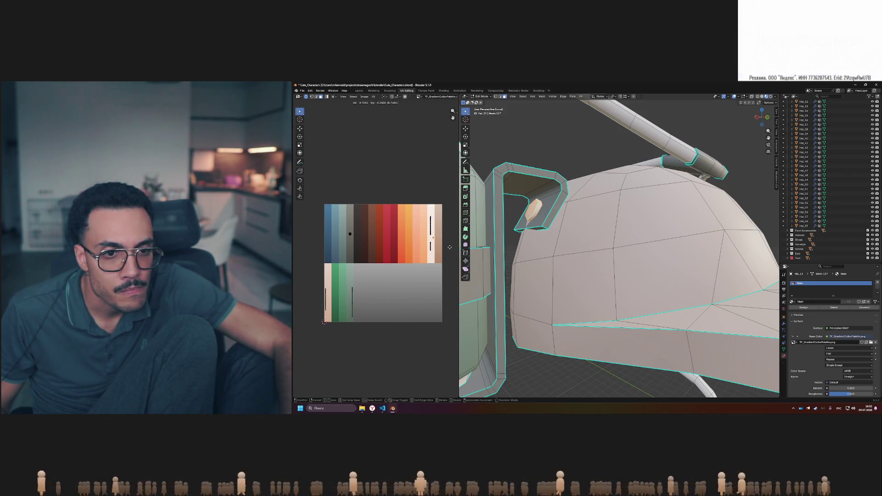
right_click(450, 247)
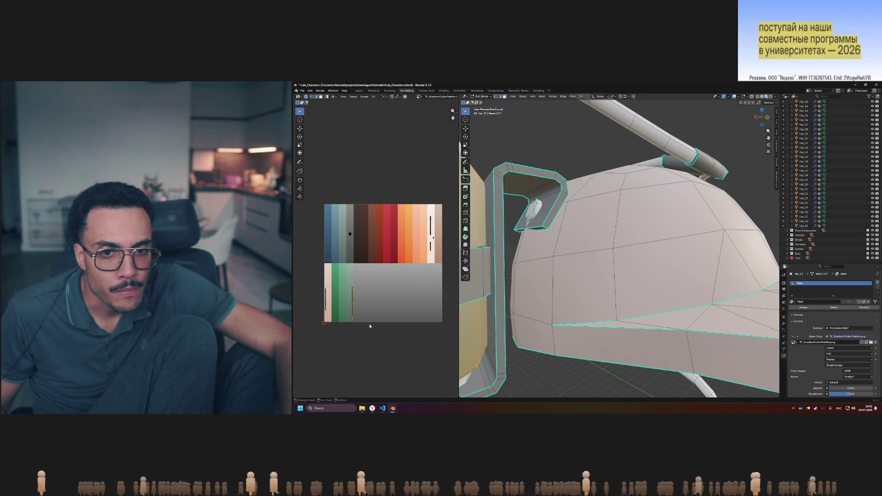
Place the can UVs on the green palette column and select the dome's UV strip
middle_click_drag(542, 258, 524, 299)
scroll(525, 299, "down", 3)
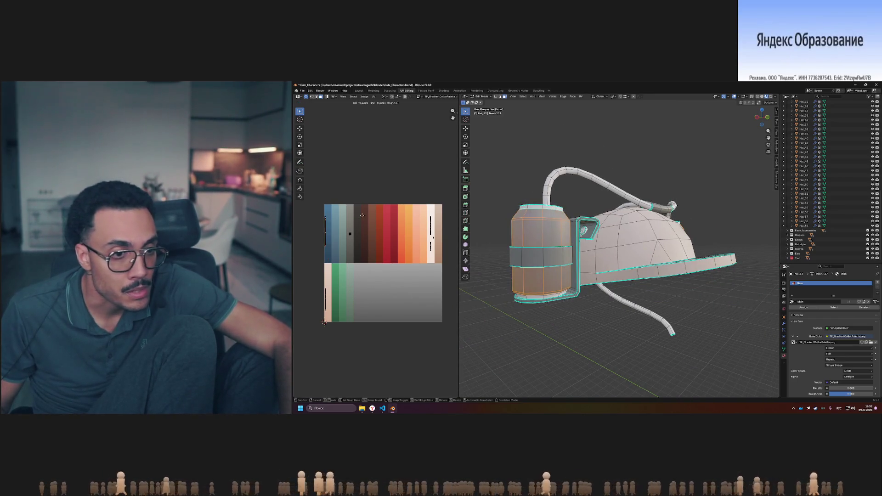
left_click(329, 219)
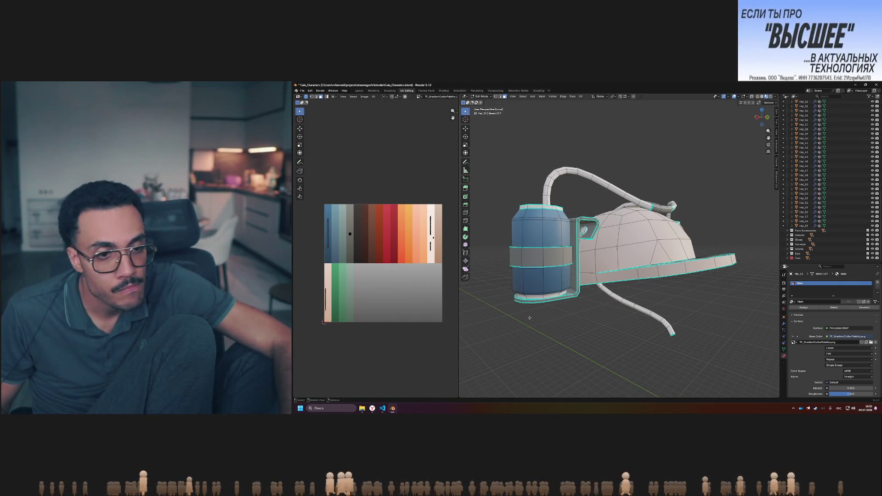
key("g")
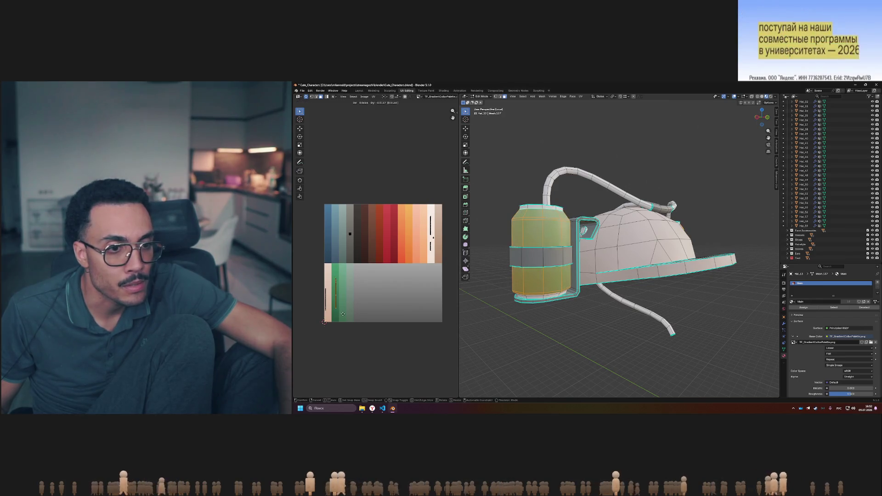
left_click(343, 314)
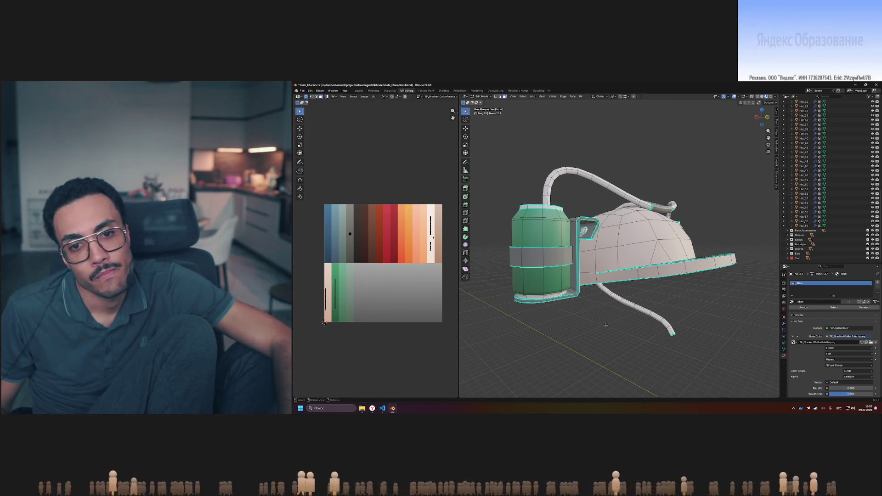
middle_click_drag(597, 331, 599, 325)
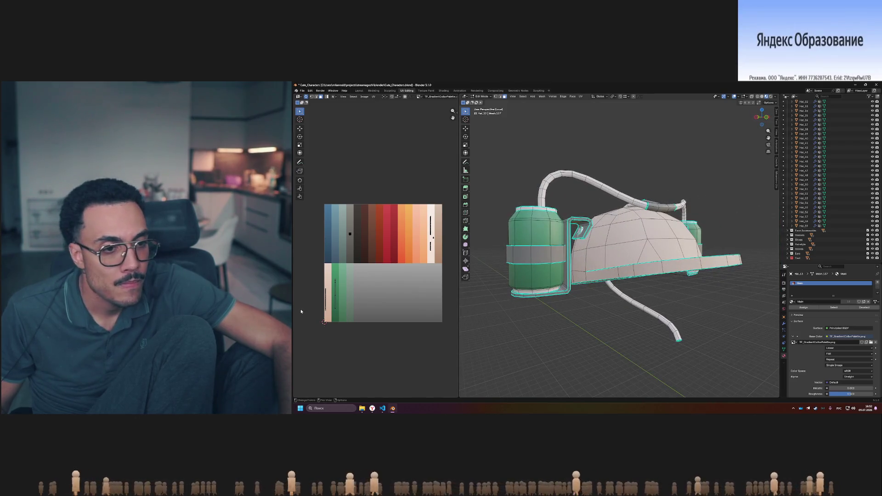
left_click_drag(316, 284, 330, 313)
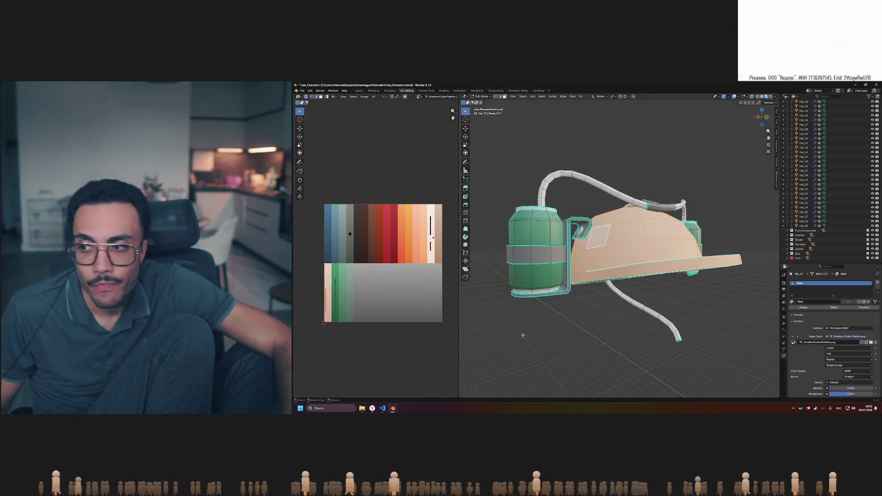
Try moving the dome UVs but cancel, keeping the dome red
key("g")
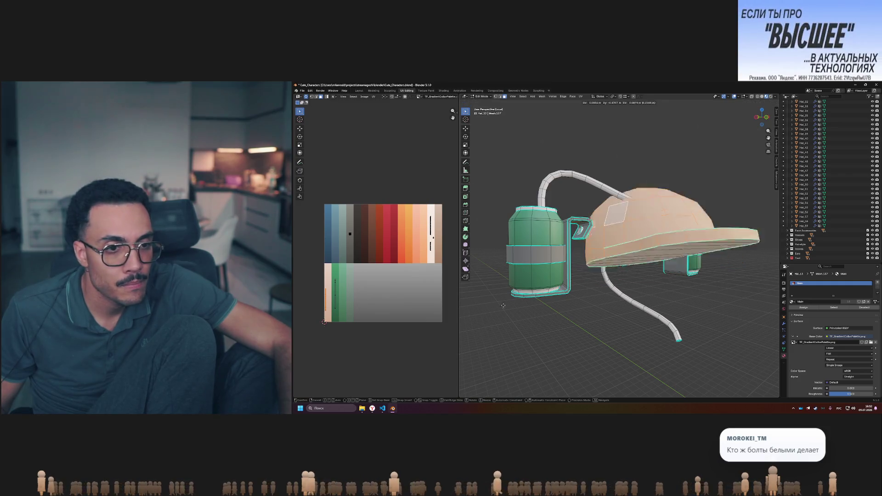
key("Escape")
key("g")
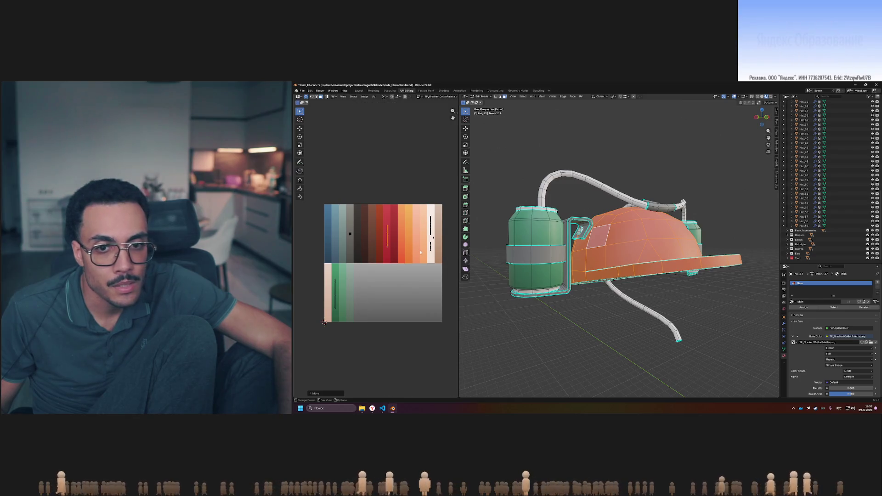
key("Escape")
key("Tab")
mouse_move(602, 349)
middle_mouse_down()
mouse_move(576, 376)
mouse_move(627, 364)
mouse_move(570, 367)
middle_mouse_up()
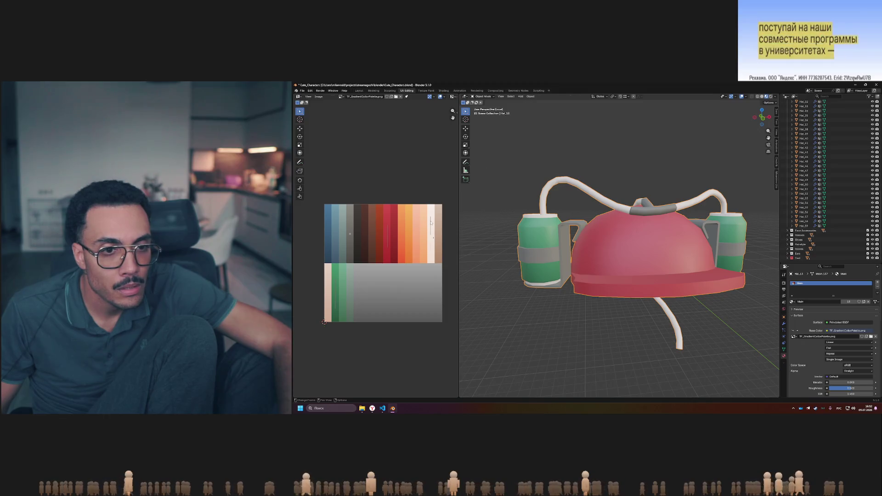
Move the tube UVs onto the blue-grey column to turn the tubes grey
key("Tab")
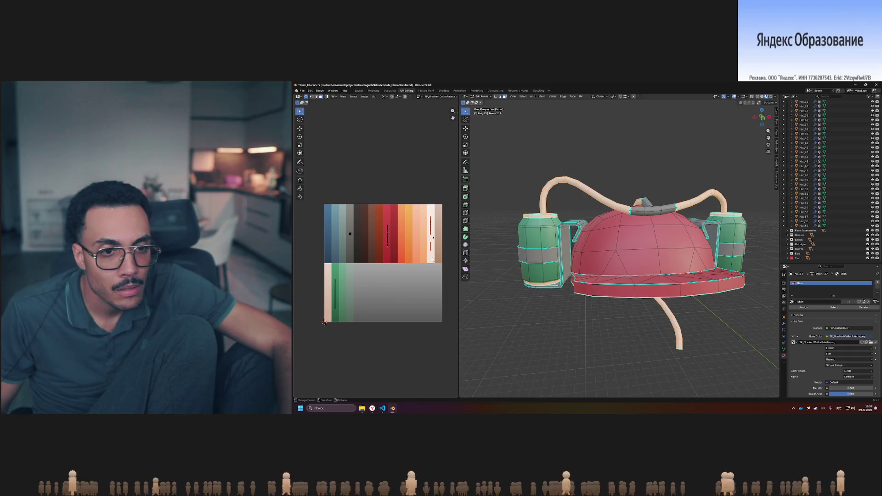
key("g")
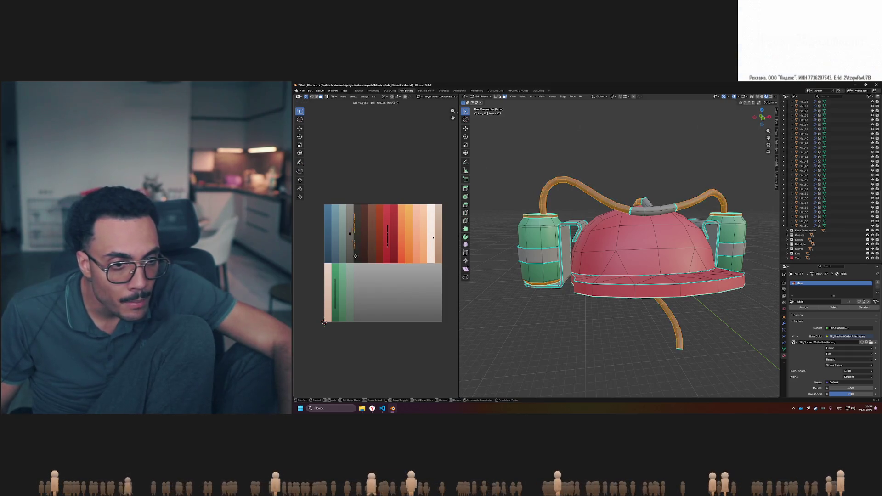
left_click(347, 256)
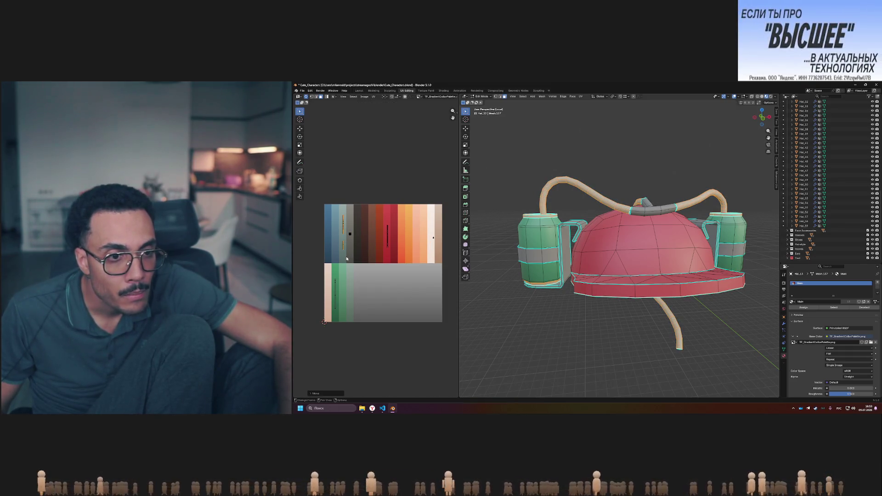
key("Tab")
mouse_move(564, 335)
middle_mouse_down()
mouse_move(494, 340)
mouse_move(543, 315)
mouse_move(545, 332)
mouse_move(547, 321)
middle_mouse_up()
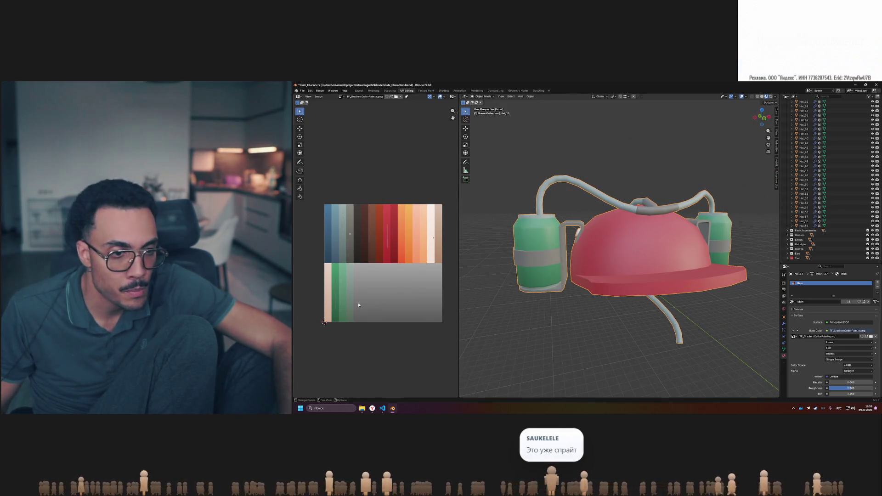
Move the cans' UV island onto the blue strip so the cans turn blue again
key("Tab")
left_click(327, 279)
key("g")
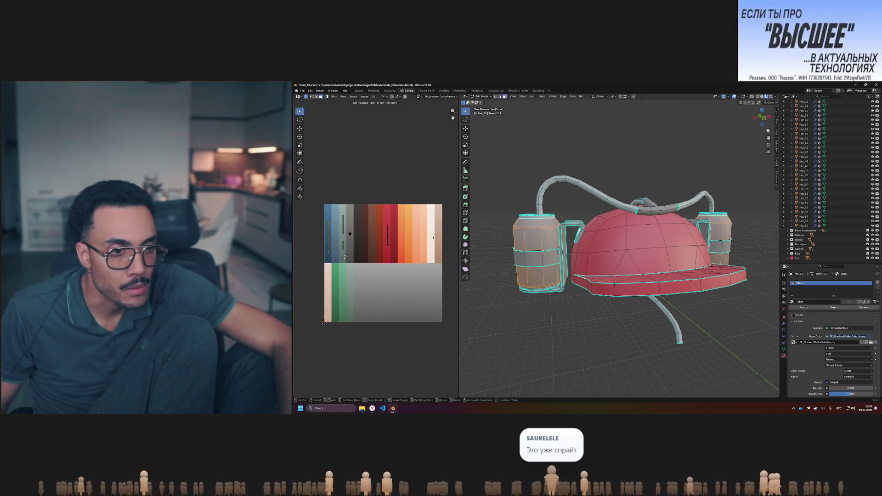
left_click(344, 254)
key("Tab")
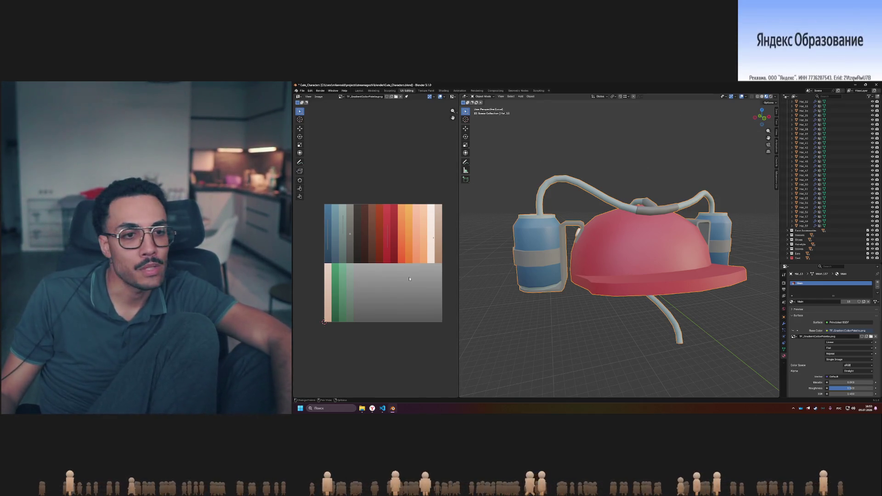
key("Tab")
key("g")
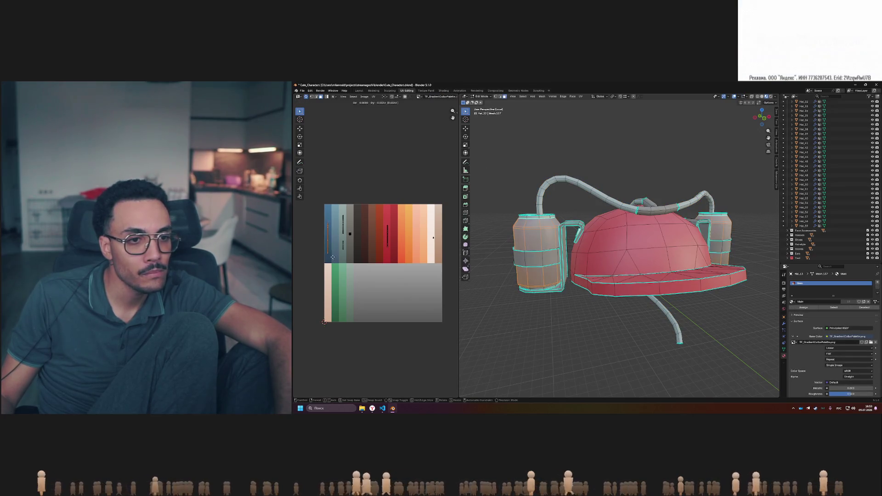
key("Escape")
key("Tab")
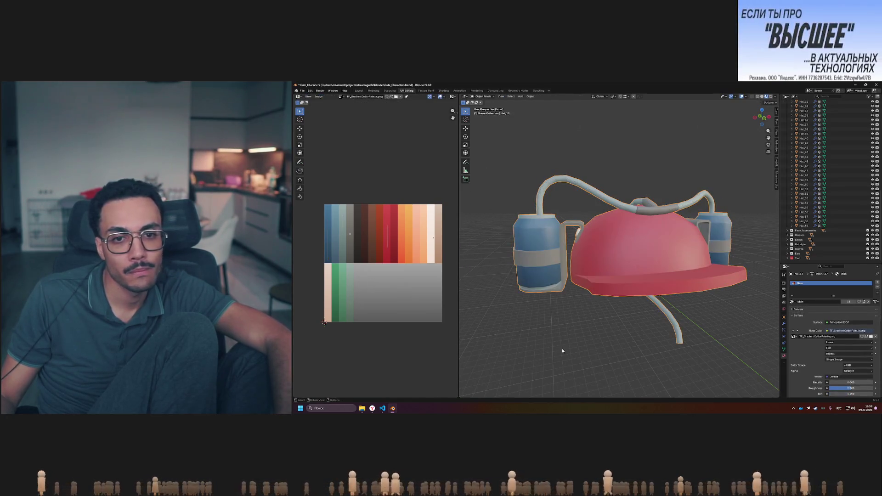
Orbit and zoom around the red hat to inspect the blue cans and beige hoses
middle_click_drag(609, 340, 600, 338)
scroll(600, 337, "down", 3)
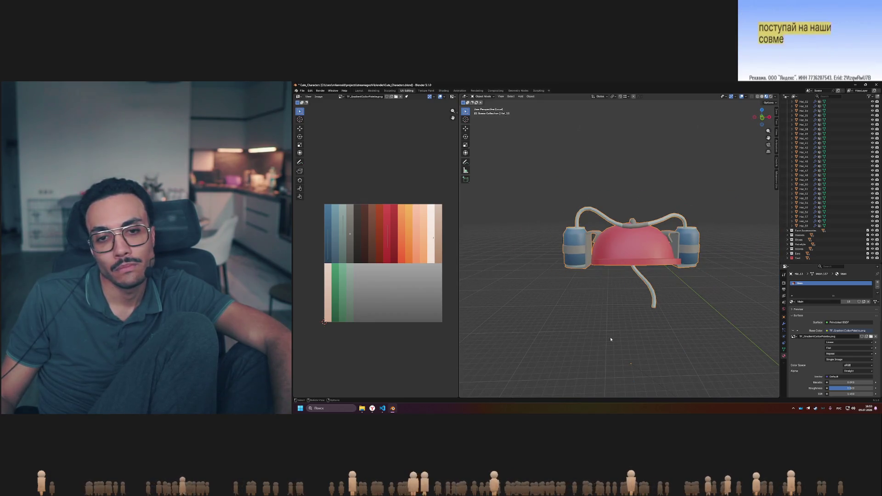
scroll(611, 338, "down", 1)
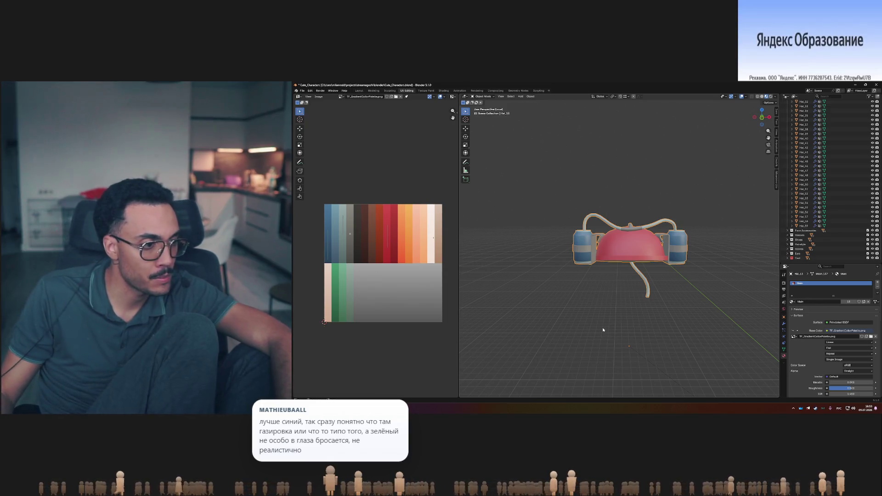
scroll(622, 326, "down", 2)
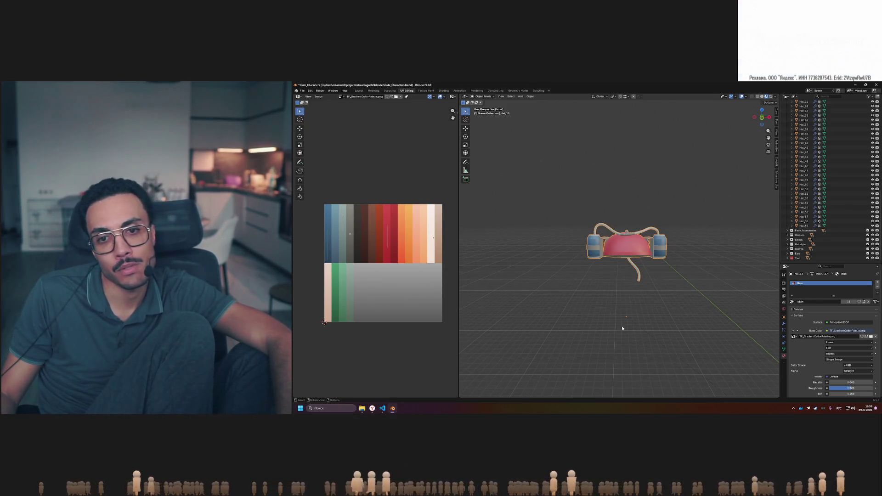
middle_click_drag(622, 326, 580, 253)
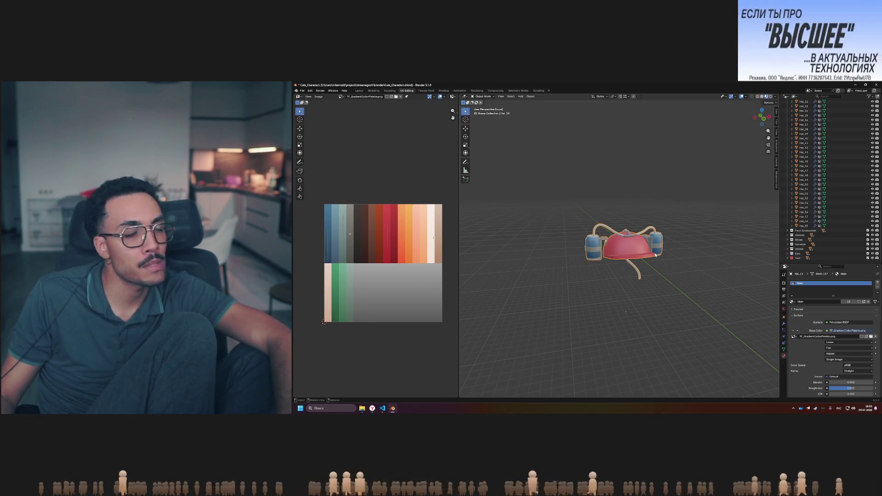
scroll(627, 254, "up", 2)
Select the finished drink-can hat, then switch to the Yandex browser window
mouse_move(627, 253)
middle_mouse_down()
mouse_move(645, 241)
mouse_move(548, 265)
mouse_move(632, 250)
mouse_move(628, 256)
middle_mouse_up()
left_click(627, 255)
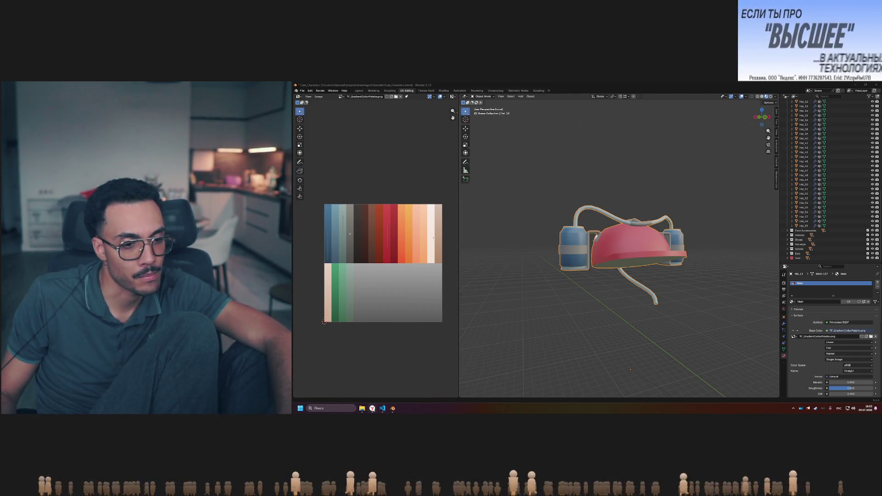
key("alt+Tab")
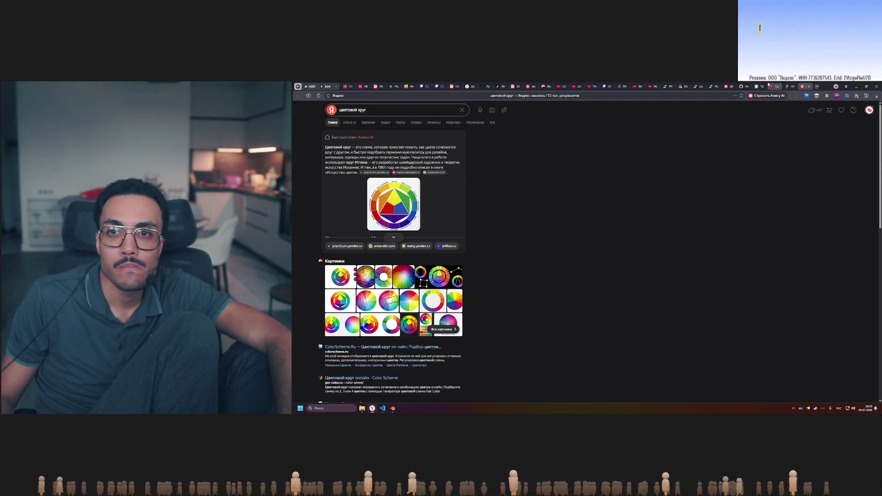
Find and start the low-poly character modelling course video on YouTube, pause it, and return to Blender
left_click(775, 85)
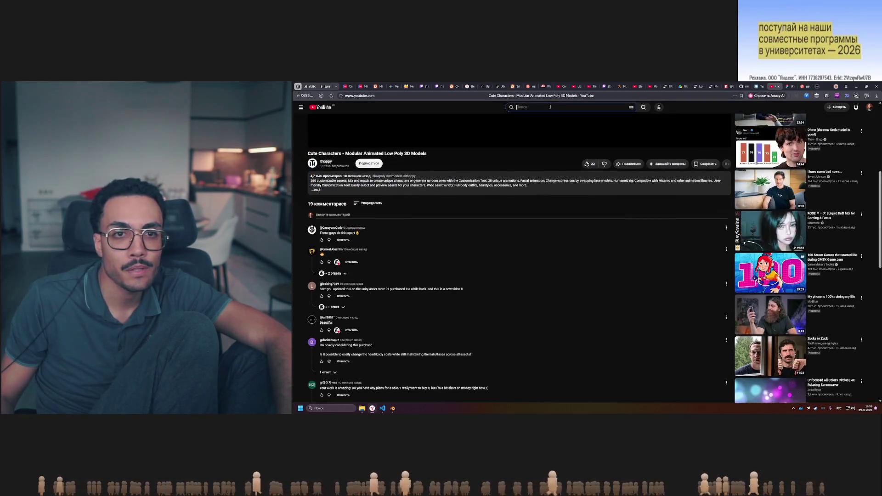
left_click(550, 107)
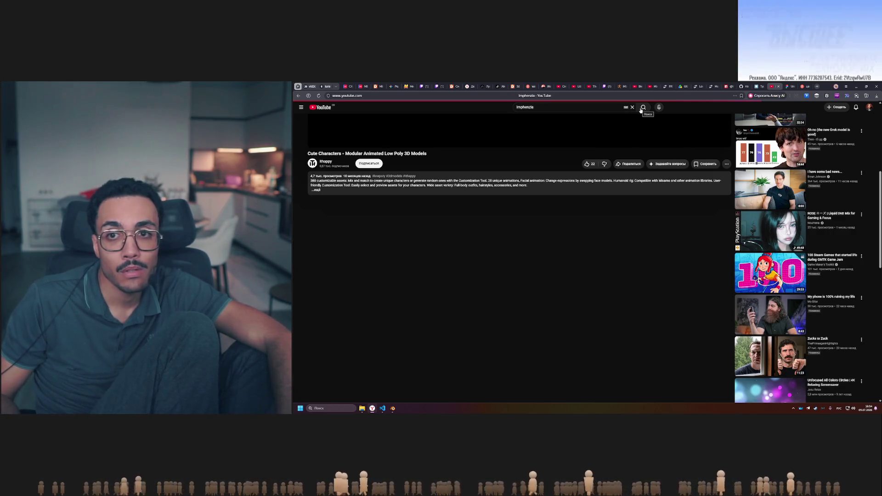
left_click(641, 109)
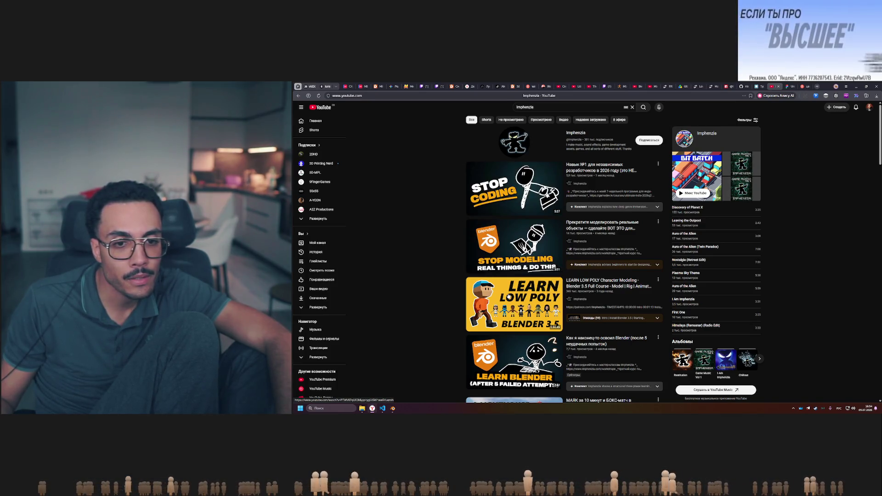
left_click(518, 298)
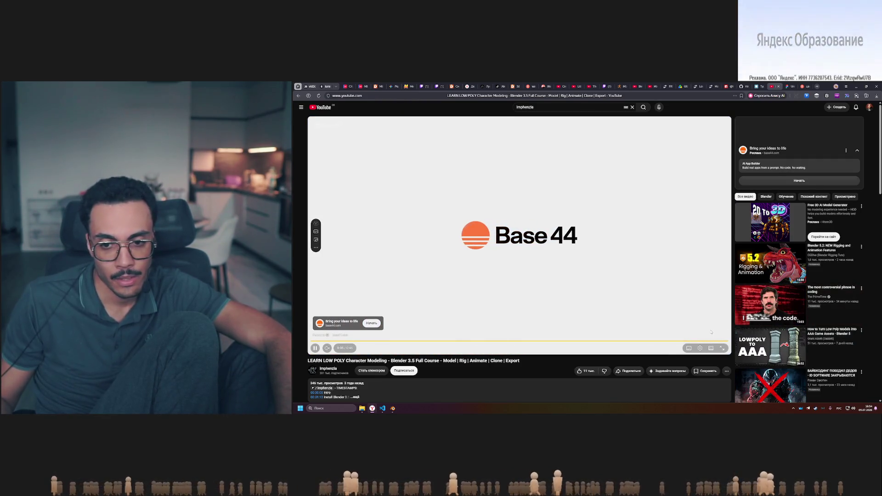
left_click(713, 334)
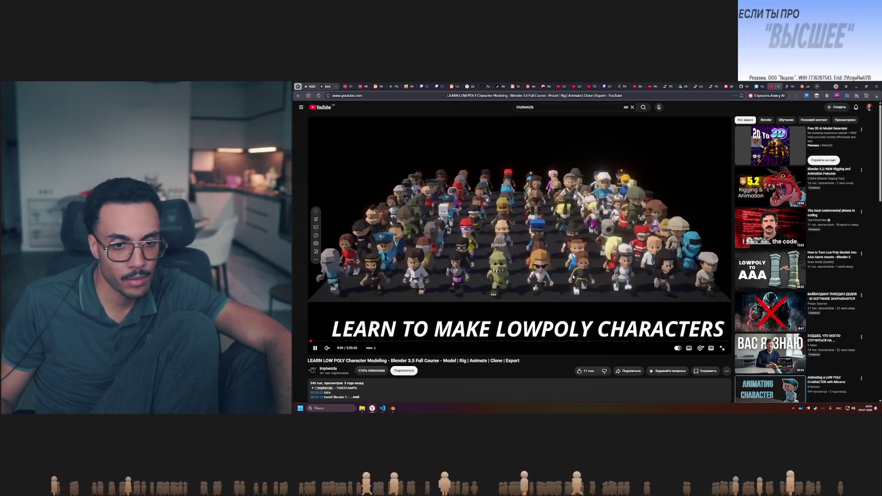
left_click(573, 276)
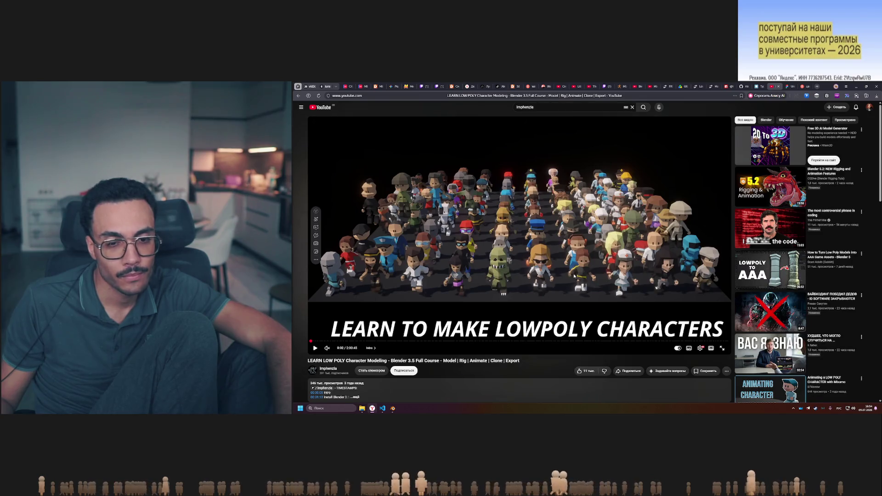
left_click(393, 409)
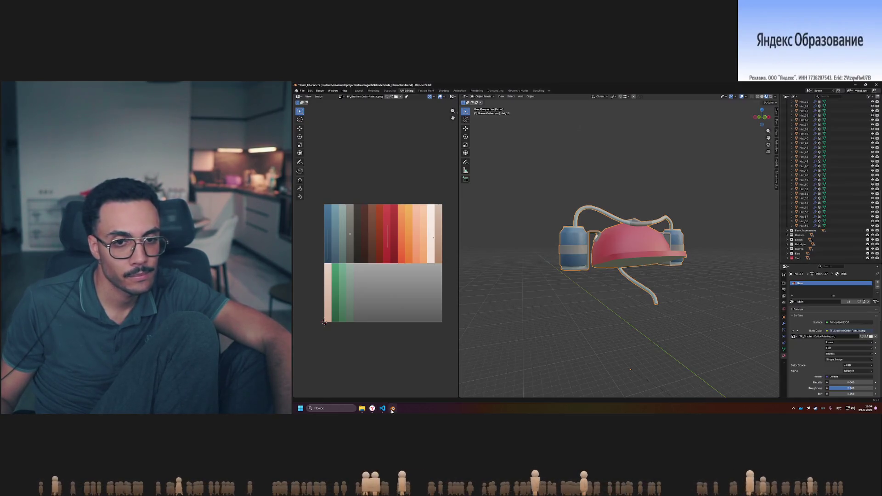
left_click(393, 409)
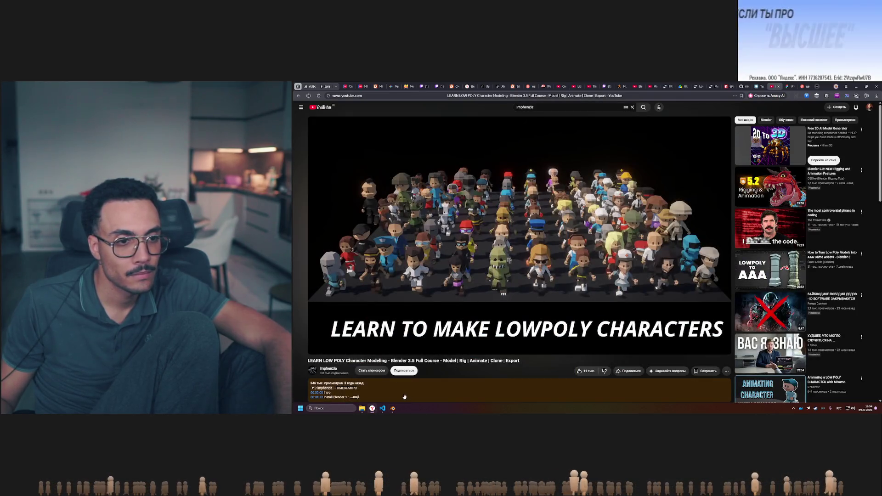
left_click(392, 408)
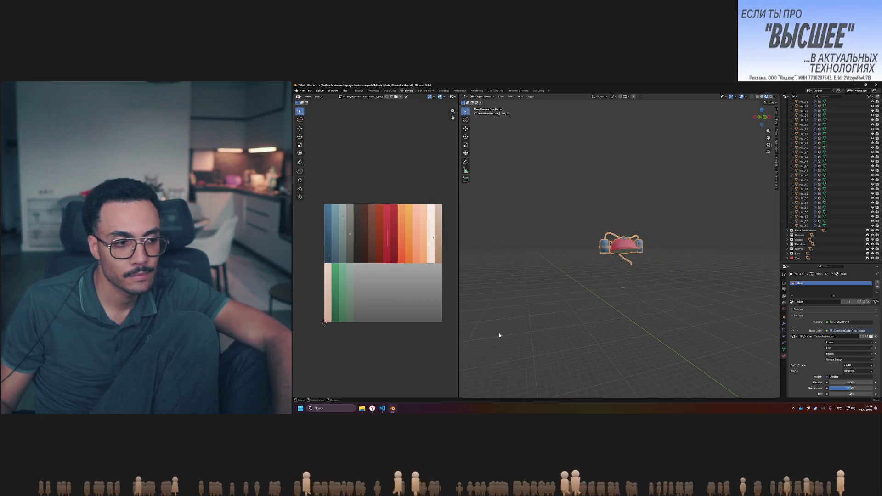
left_click(393, 408)
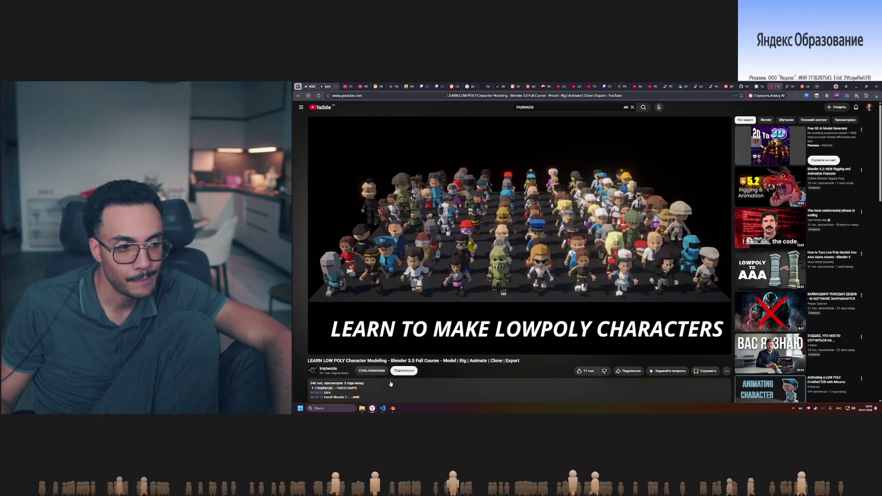
mouse_move(517, 234)
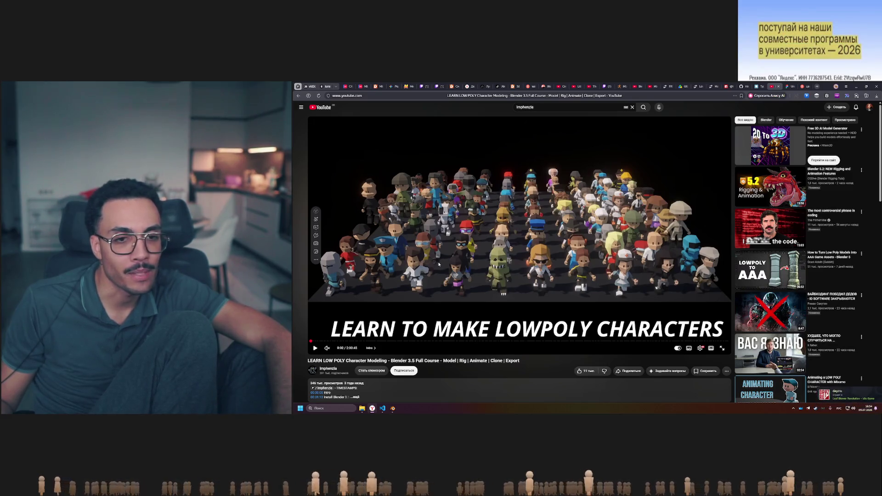
left_click(393, 409)
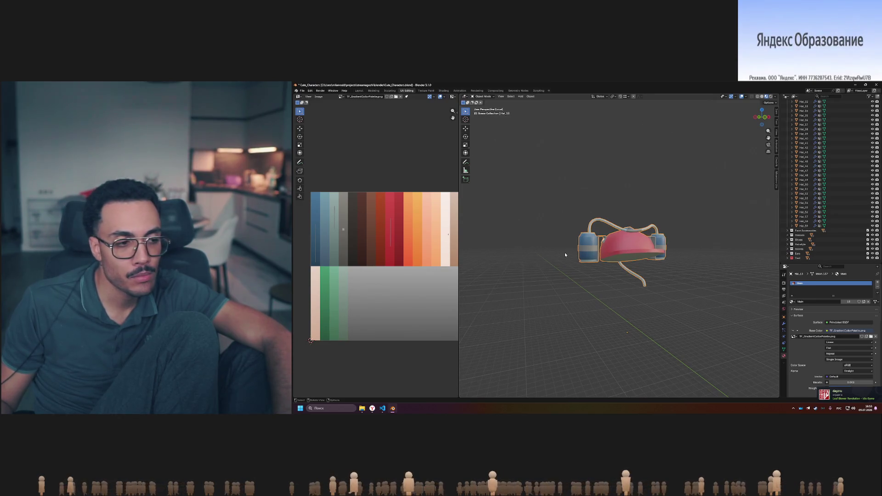
scroll(565, 255, "up", 3)
middle_click_drag(566, 255, 657, 287)
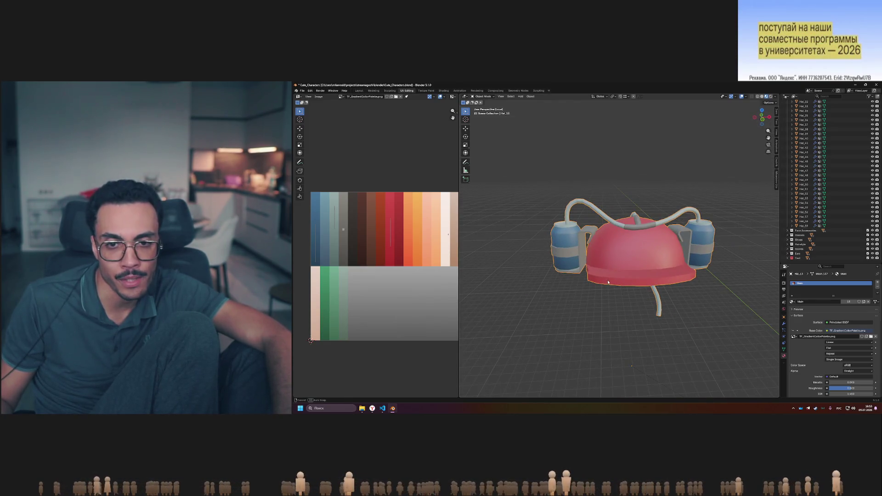
Try flat shading on the drinking hat
middle_click_drag(608, 282, 566, 224)
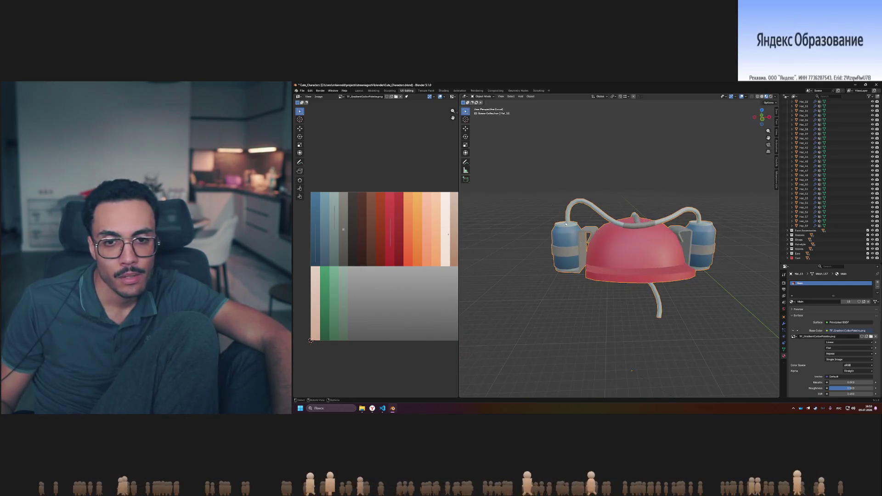
key("Tab")
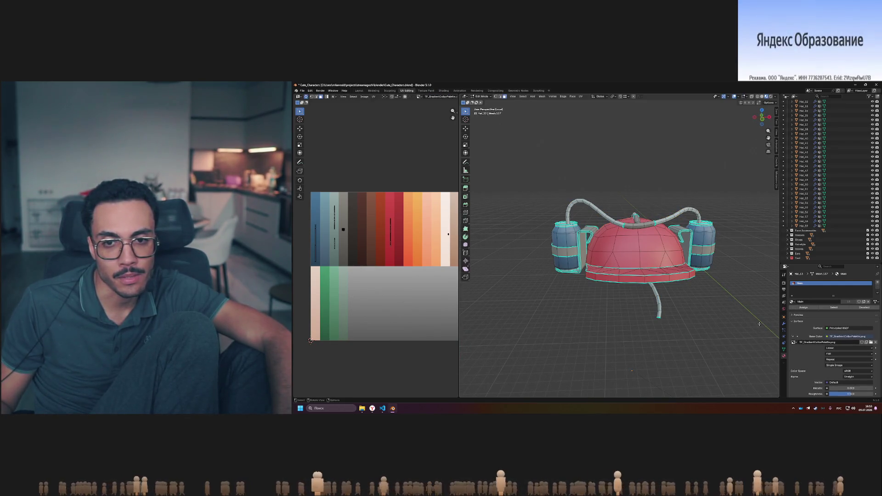
key("Tab")
right_click(631, 258)
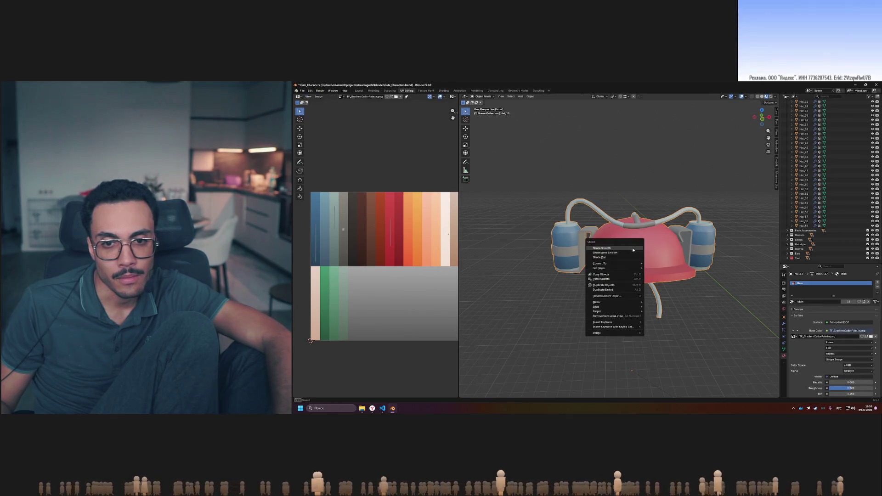
left_click(631, 260)
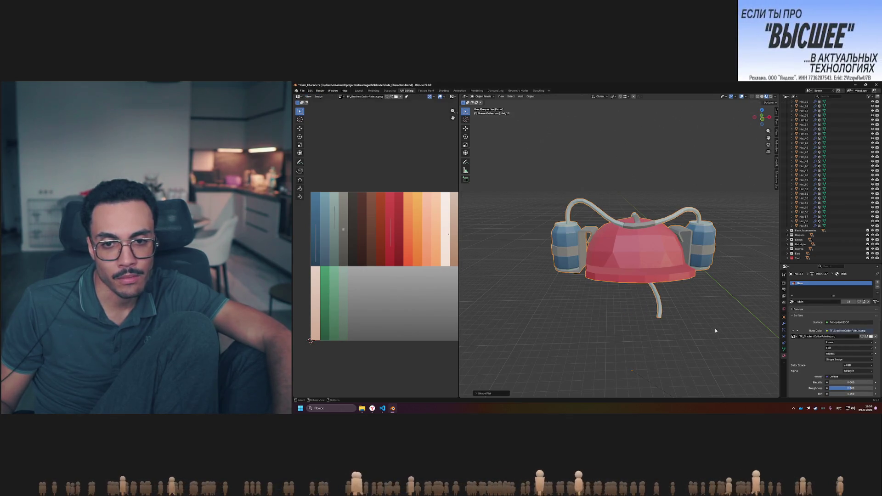
Restore smooth shading on the hat, save Cute_Characters.blend, and exit local view
middle_click_drag(715, 328, 720, 323)
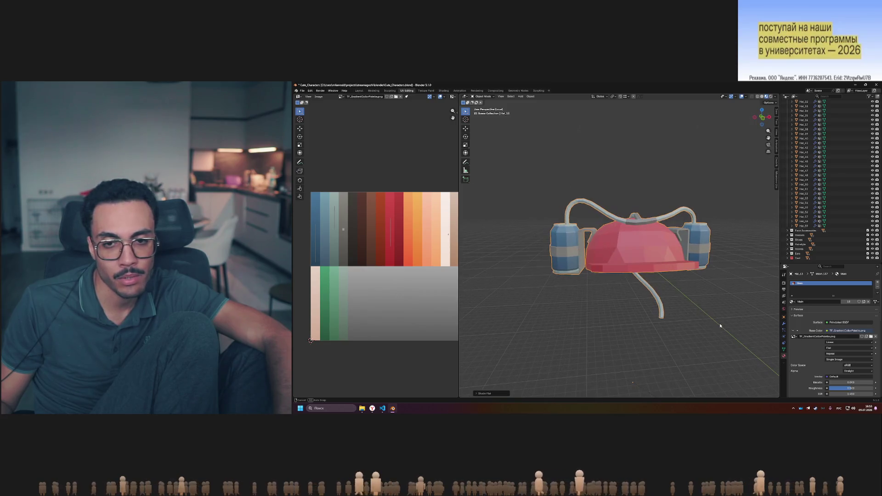
right_click(640, 247)
left_click(639, 237)
mouse_move(716, 310)
middle_mouse_down()
mouse_move(703, 321)
mouse_move(736, 305)
middle_mouse_up()
key("ctrl+s")
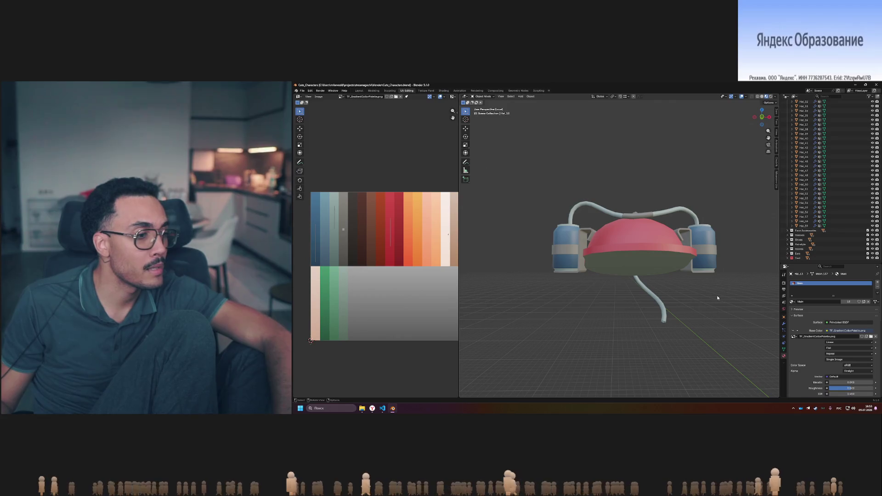
mouse_move(557, 236)
middle_mouse_down()
mouse_move(556, 229)
mouse_move(699, 254)
mouse_move(696, 227)
mouse_move(658, 209)
mouse_move(619, 219)
mouse_move(629, 223)
middle_mouse_up()
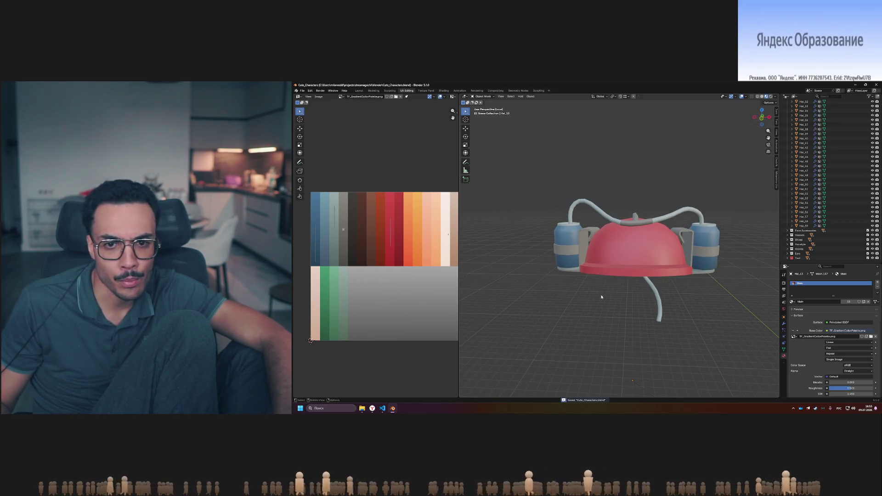
key("KP_Divide")
Isolate the red spotted mushroom hat in local view and enter its Edit Mode
middle_click_drag(611, 285, 644, 272, "shift")
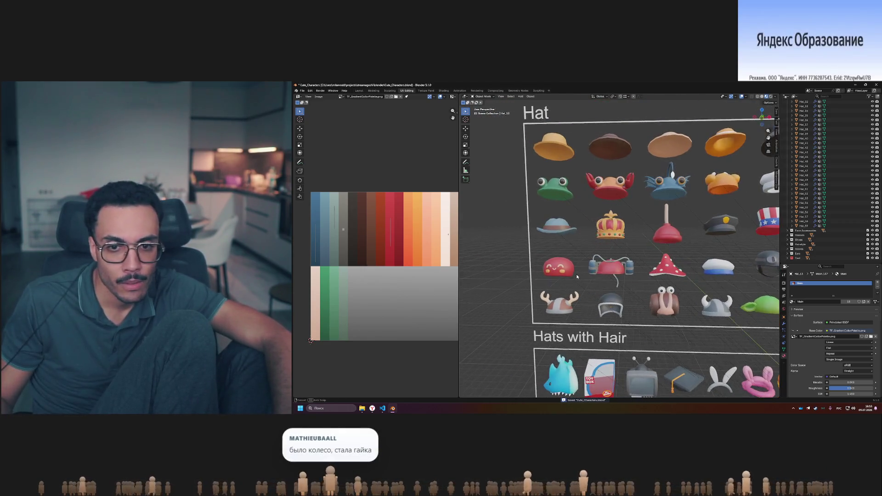
left_click(666, 267)
key("KP_Divide")
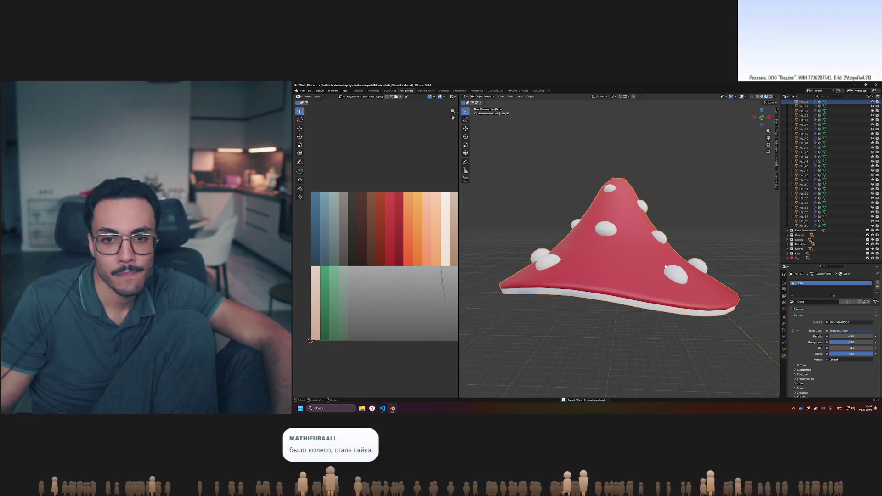
mouse_move(672, 231)
middle_mouse_down()
mouse_move(615, 234)
mouse_move(669, 233)
mouse_move(650, 236)
mouse_move(659, 234)
mouse_move(661, 247)
mouse_move(655, 221)
mouse_move(652, 238)
middle_mouse_up()
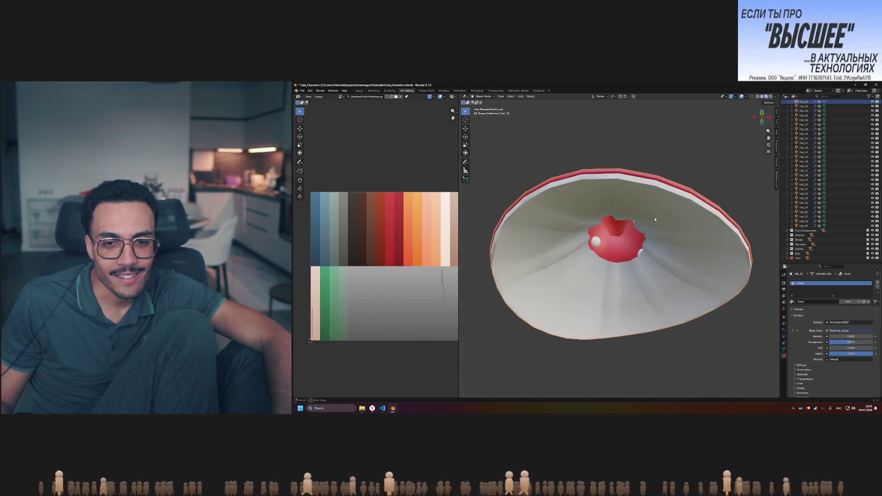
key("Tab")
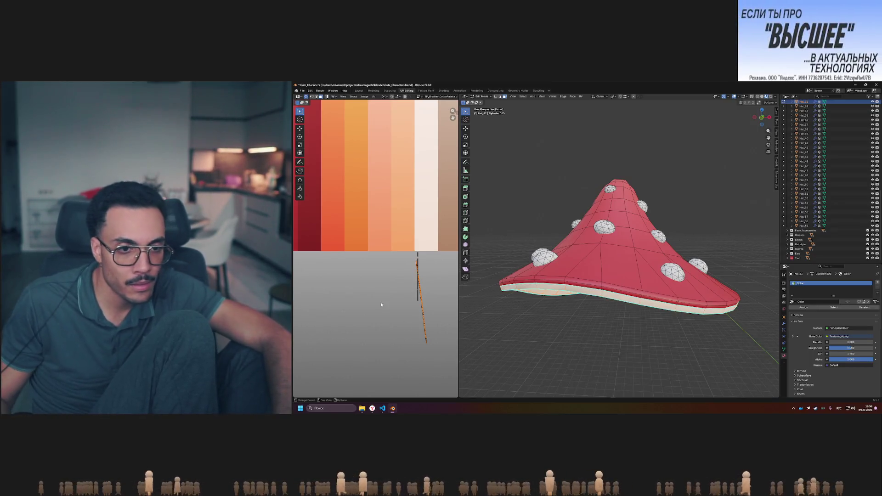
Try moving the mushroom hat's UVs onto the palette strip, then cancel the move
scroll(380, 285, "down", 3)
scroll(380, 285, "up", 1)
scroll(379, 285, "up", 1)
middle_click_drag(606, 298, 611, 289)
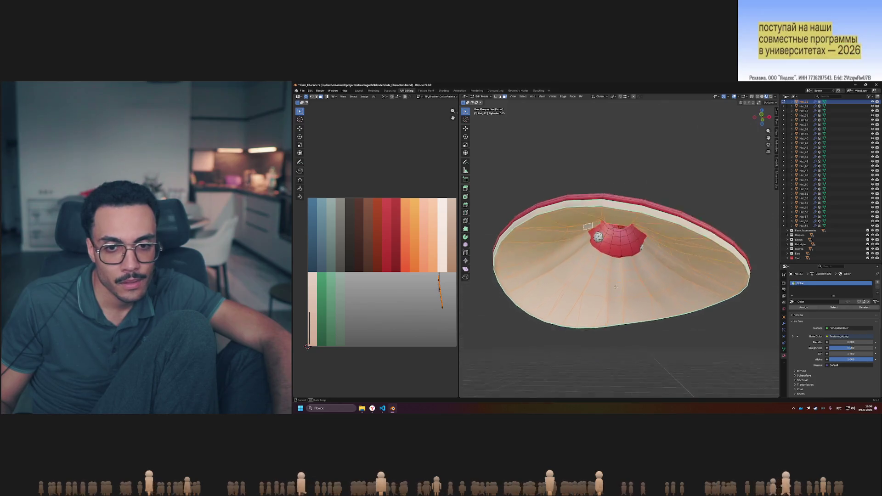
key("g")
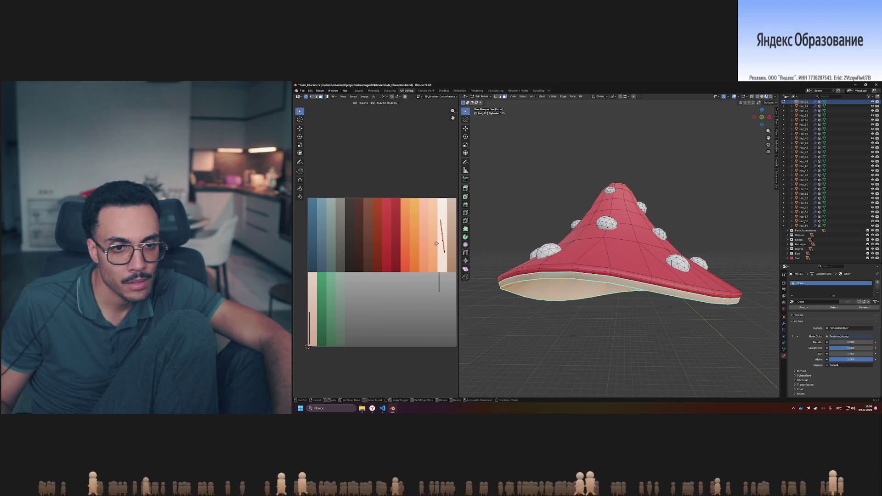
right_click(429, 299)
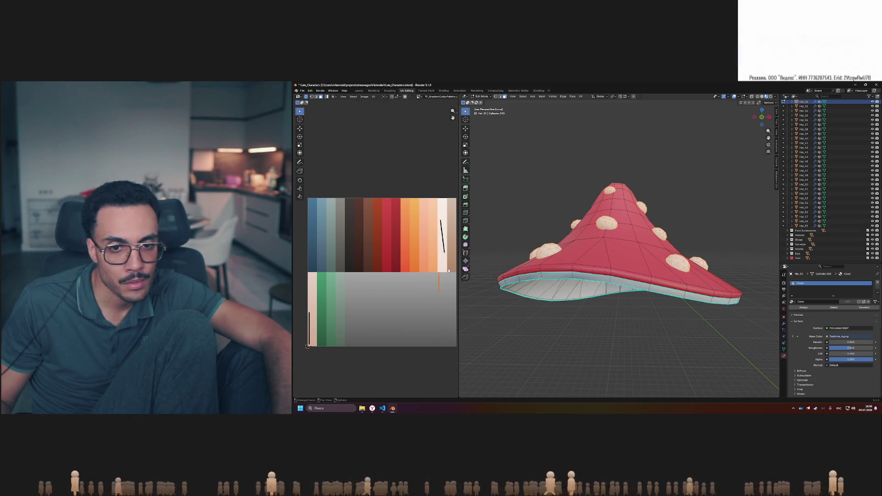
mouse_move(477, 275)
middle_mouse_down()
mouse_move(629, 312)
mouse_move(628, 277)
middle_mouse_up()
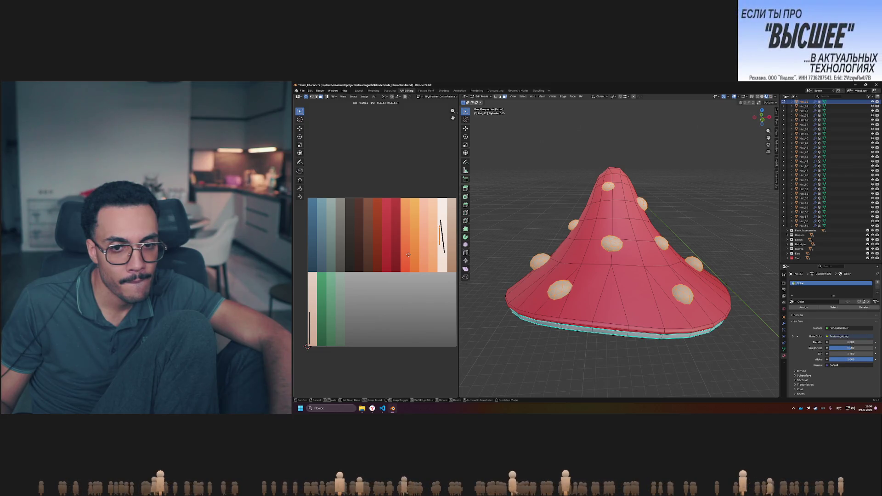
key("Tab")
mouse_move(518, 214)
middle_mouse_down()
mouse_move(524, 188)
mouse_move(494, 217)
mouse_move(504, 215)
middle_mouse_up()
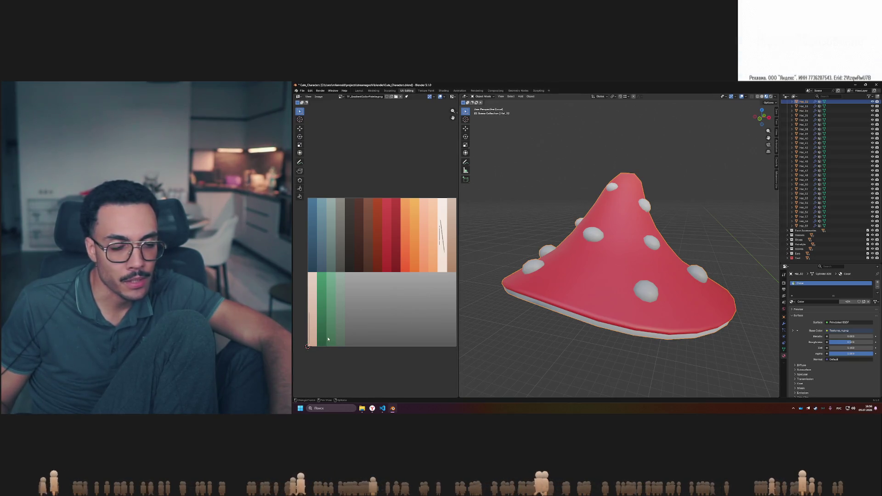
Assign the Main material to the mushroom hat and exit local view
key("Tab")
key("g")
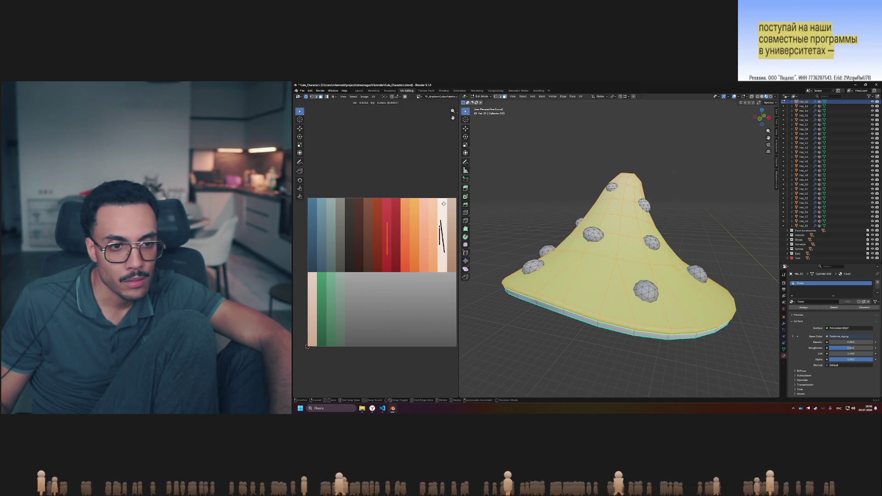
left_click(793, 302)
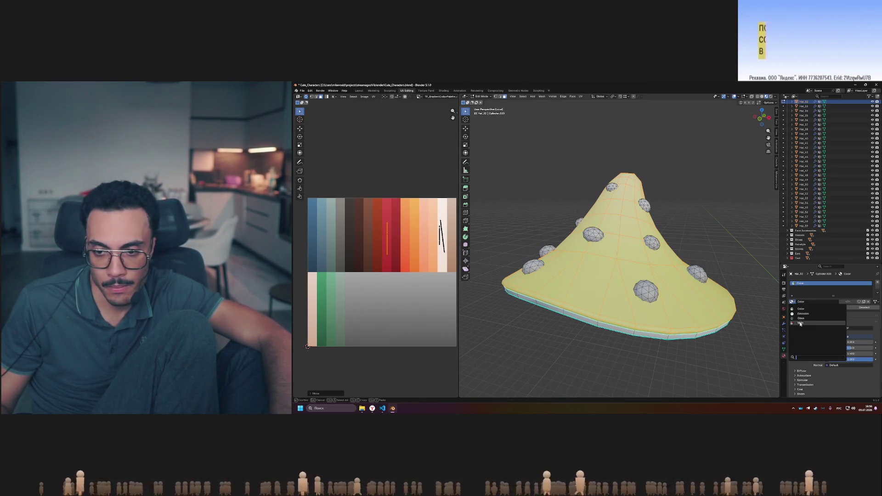
left_click(801, 323)
key("Tab")
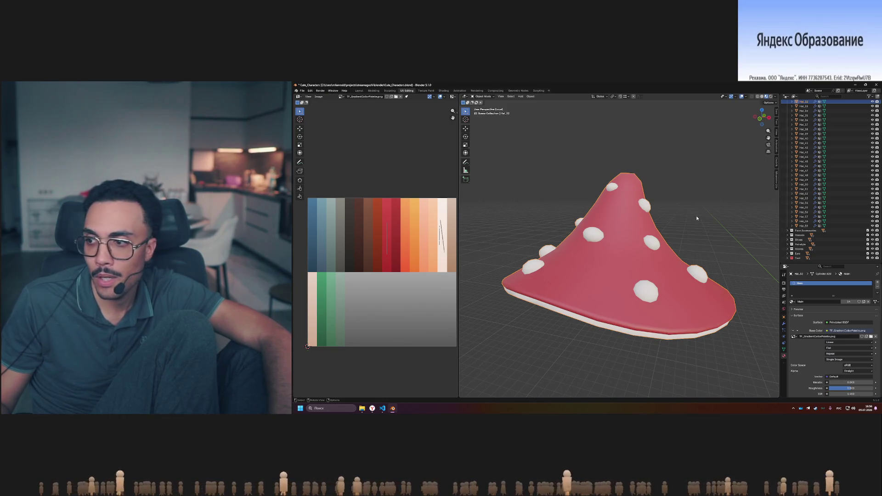
scroll(696, 216, "down", 2)
key("KP_Divide")
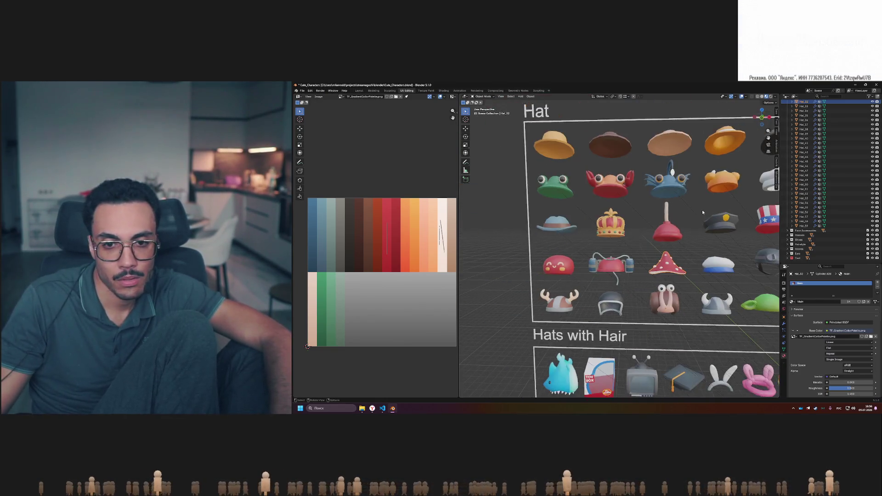
Frame the Hat grid in a flat front orthographic view
right_click(731, 212)
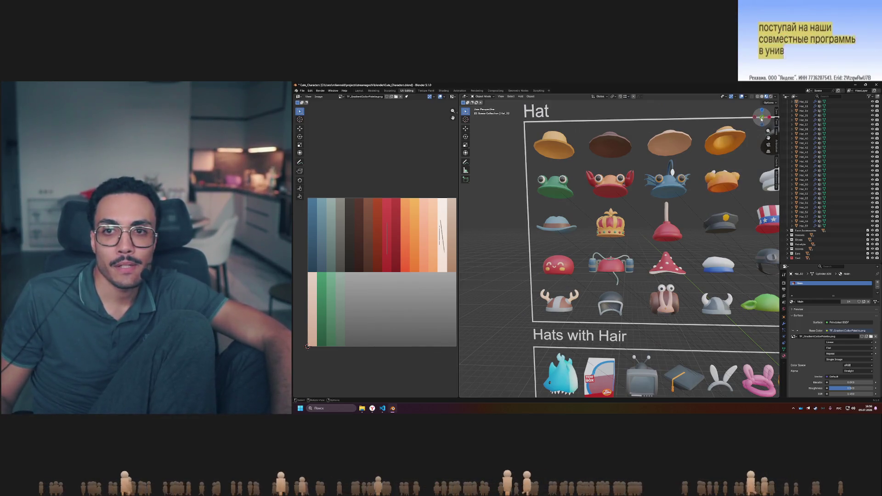
left_click(762, 119)
scroll(667, 207, "up", 3)
scroll(684, 167, "up", 2)
mouse_move(683, 167)
middle_mouse_down("shift")
mouse_move(658, 265)
mouse_move(655, 259)
middle_mouse_up("shift")
scroll(658, 265, "up", 1)
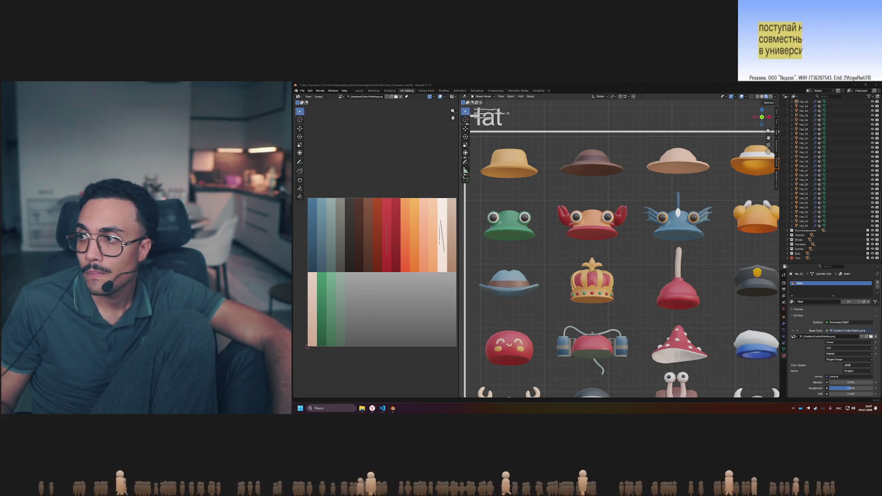
middle_click_drag(554, 199, 570, 190, "shift")
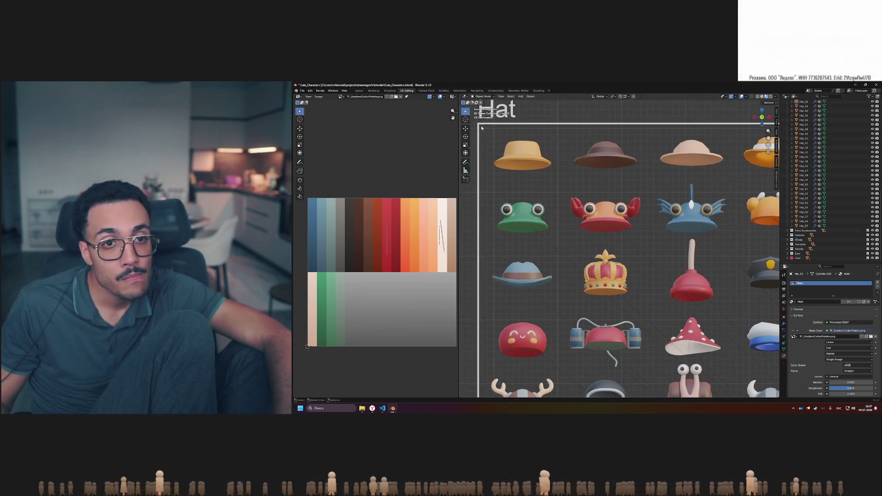
Screen-capture the top rows of hats to the clipboard
key("shift+super+s")
left_click_drag(478, 124, 737, 363)
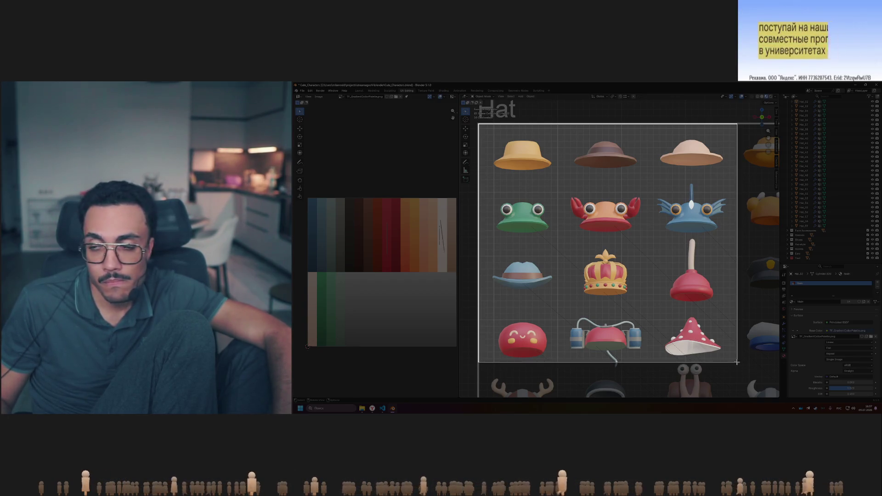
left_click_drag(737, 363, 737, 363)
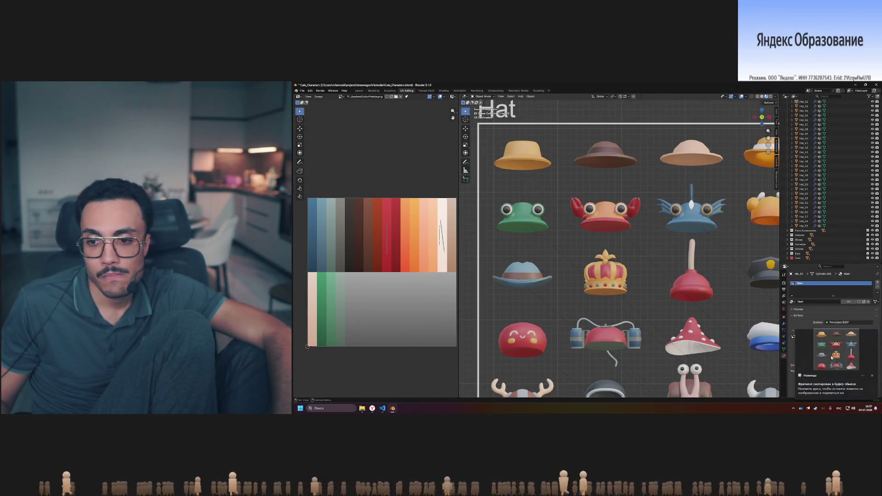
Paste and send the hat-grid capture to Saved Messages, then open it full-size
left_click(832, 357)
left_click(808, 408)
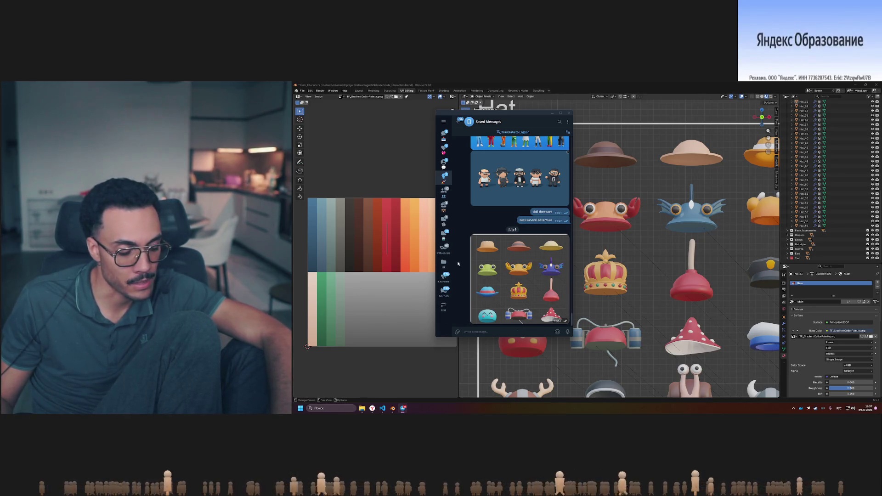
key("ctrl+v")
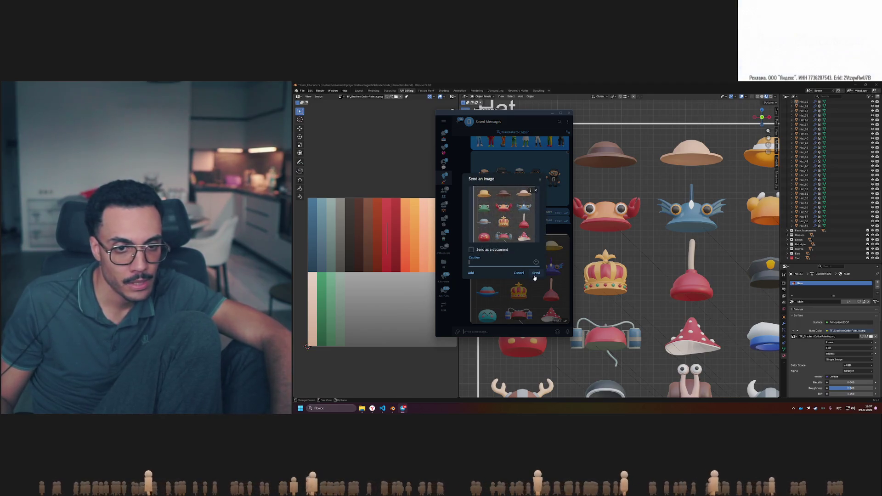
left_click(536, 273)
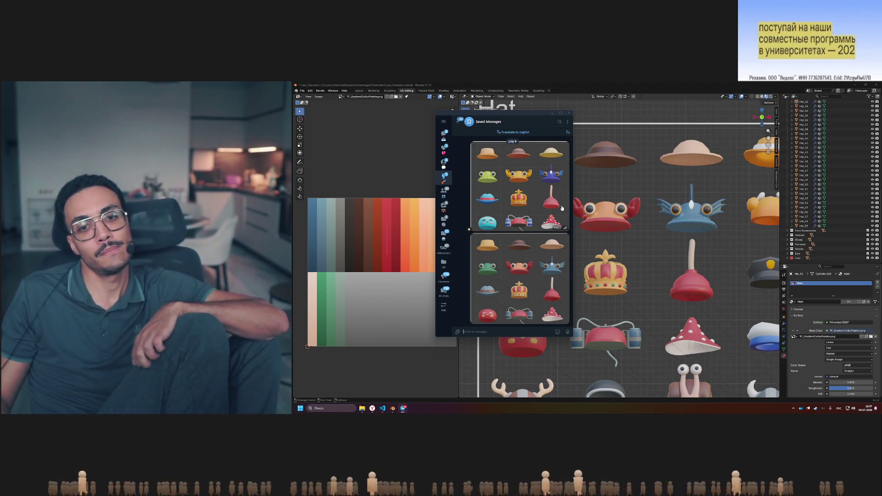
left_click(527, 195)
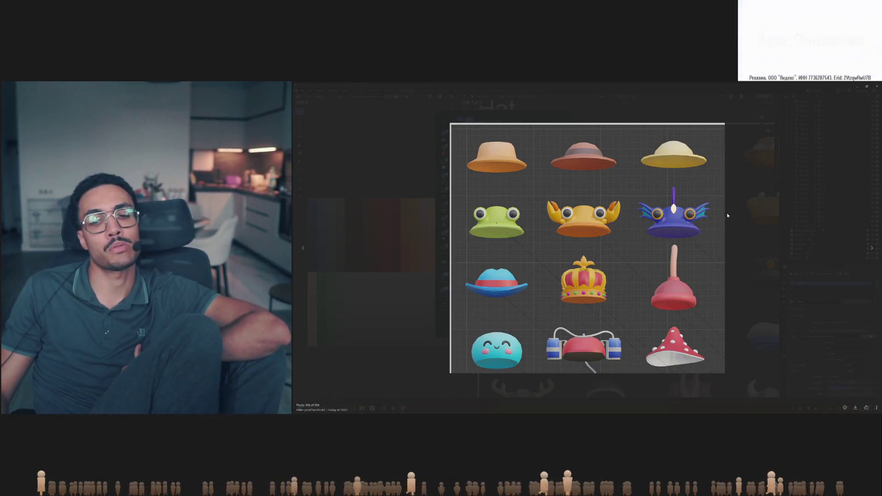
Open the older hat-grid photo full-size in the viewer
left_click(753, 199)
left_click(563, 269)
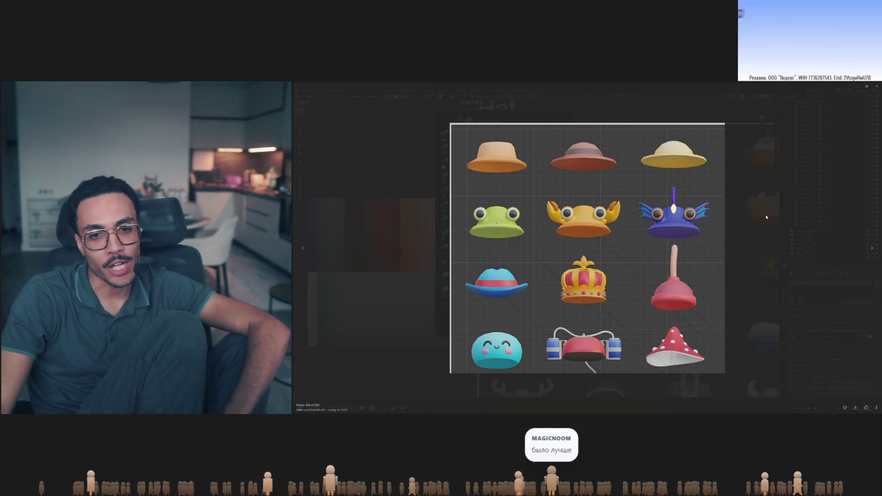
key("Left")
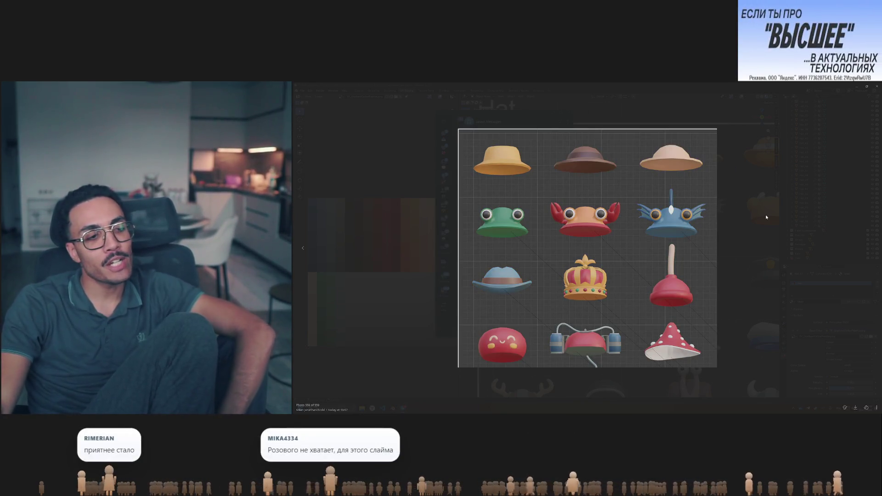
Flip between the muted and brighter hat grids, ending on the recoloured one
key("Right")
key("Left")
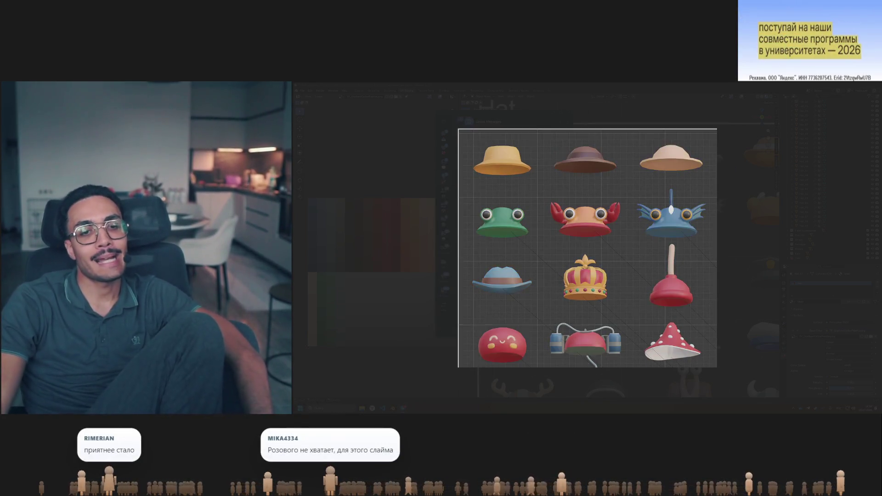
key("Right")
key("Left")
key("Right")
key("Left")
key("Right")
key("Left")
key("Right")
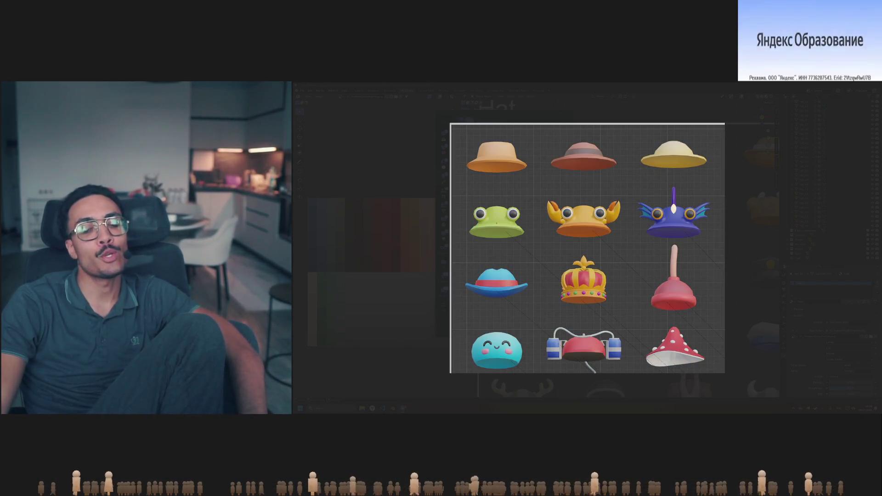
key("Left")
key("Right")
key("Left")
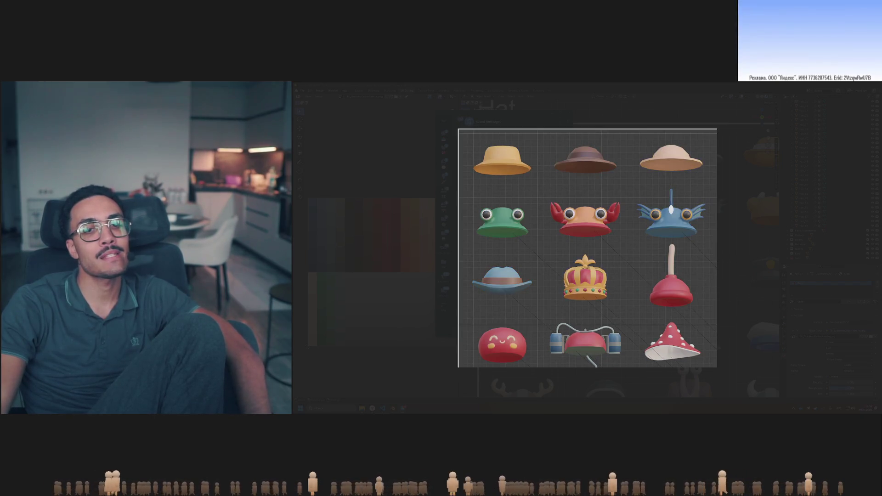
key("Right")
key("Left")
key("Right")
key("Left")
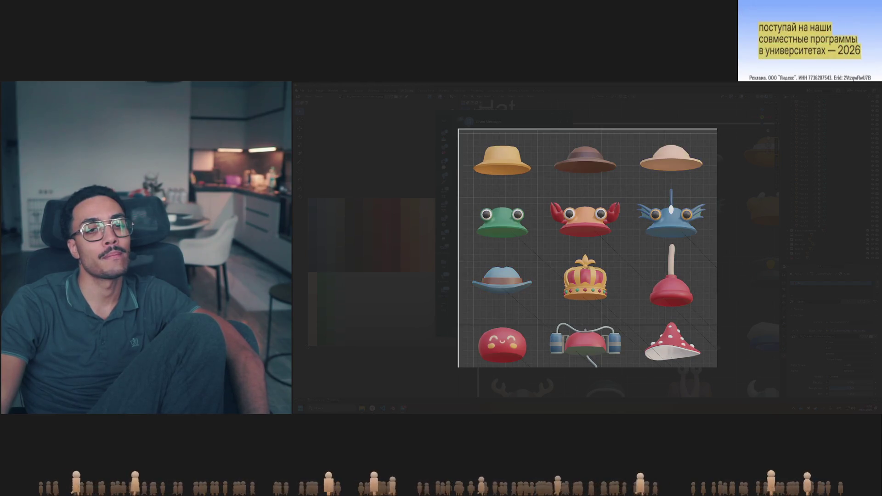
key("Right")
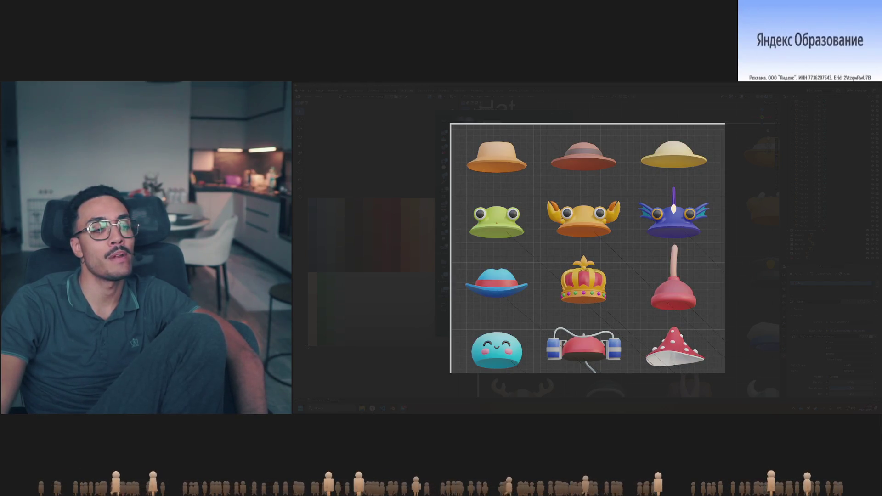
key("Left")
key("Right")
key("Left")
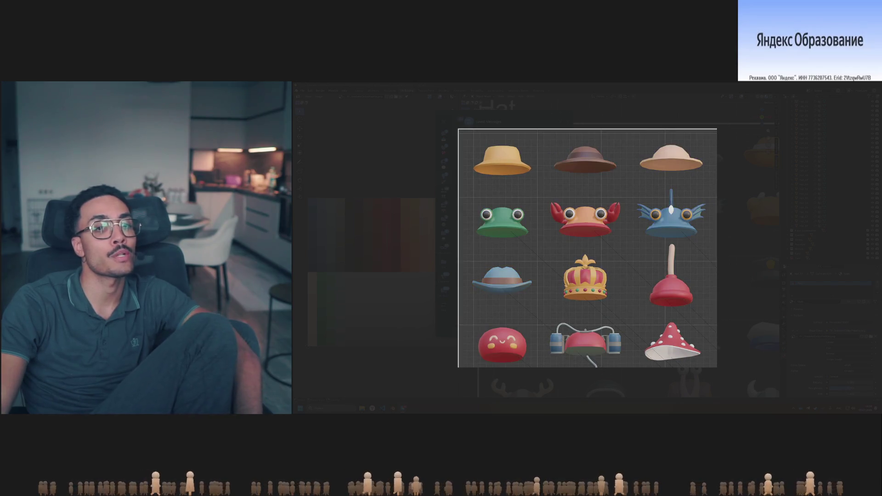
key("Right")
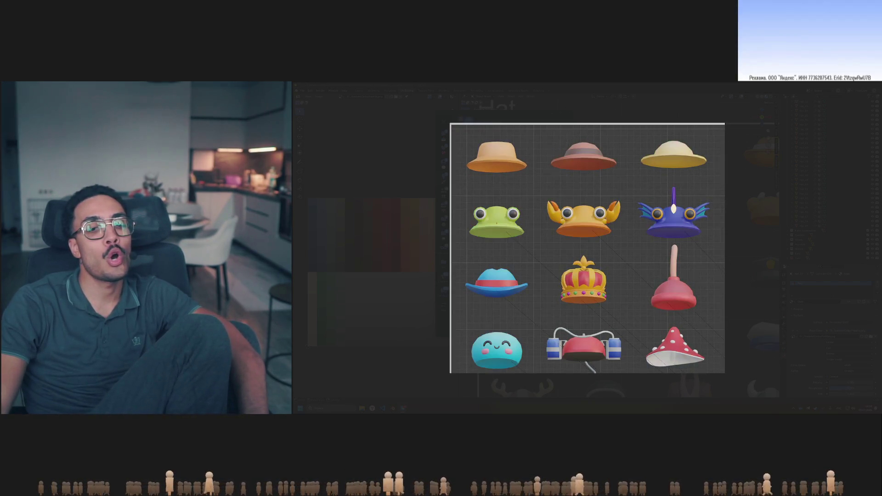
key("Left")
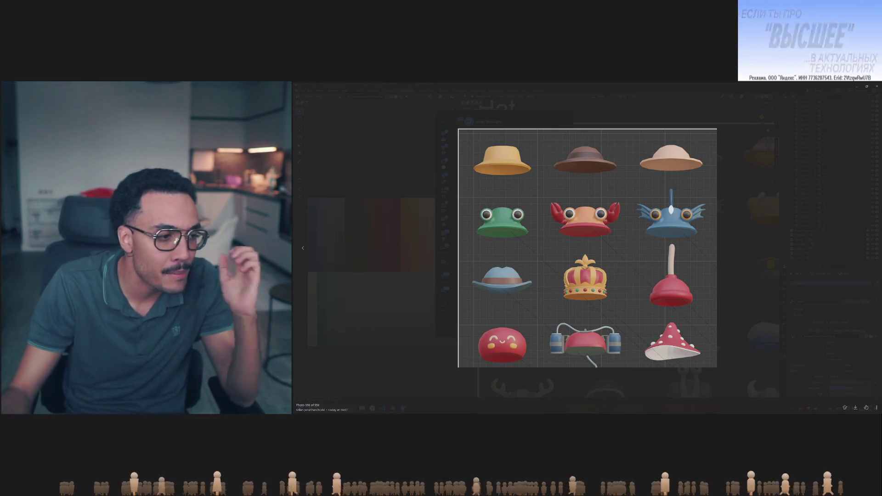
key("Left")
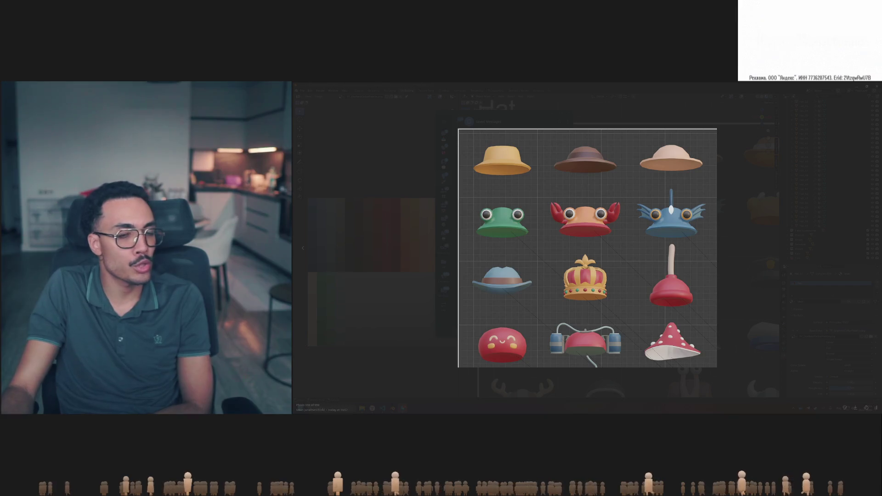
Flip between hat-grid photos 558 and 559, ending on photo 558
key("Left")
key("Right")
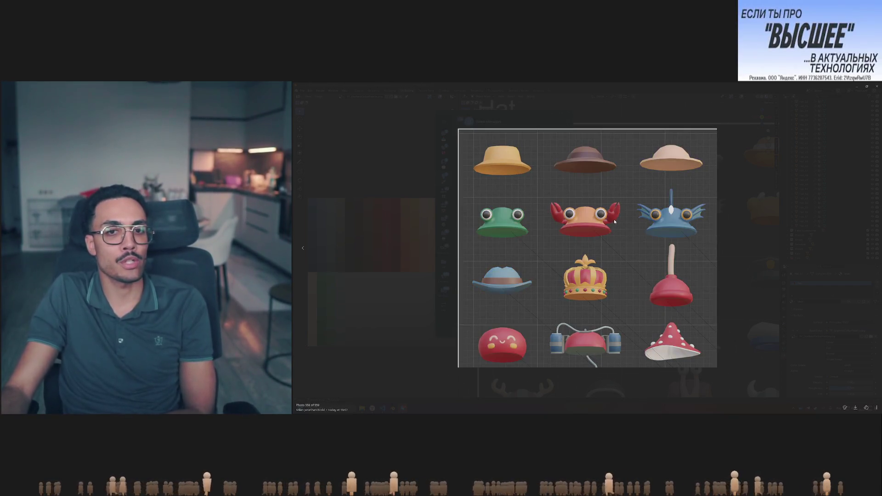
key("Left")
key("Right")
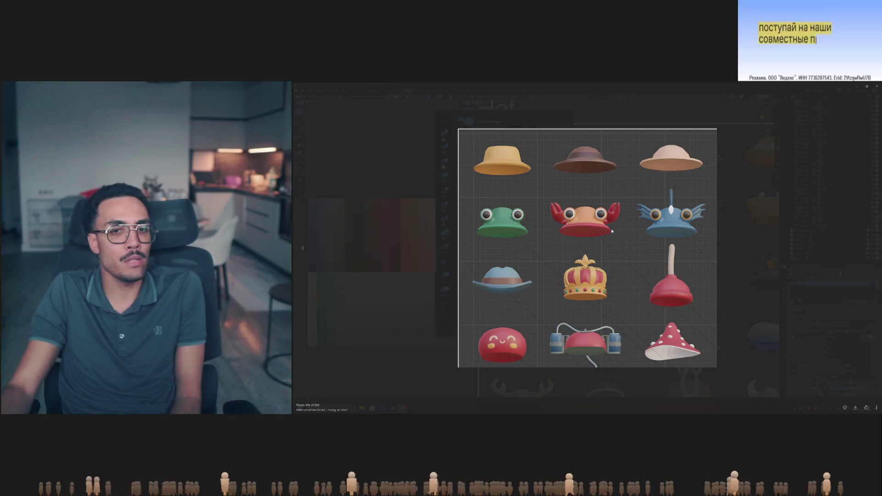
key("Left")
key("Right")
key("Left")
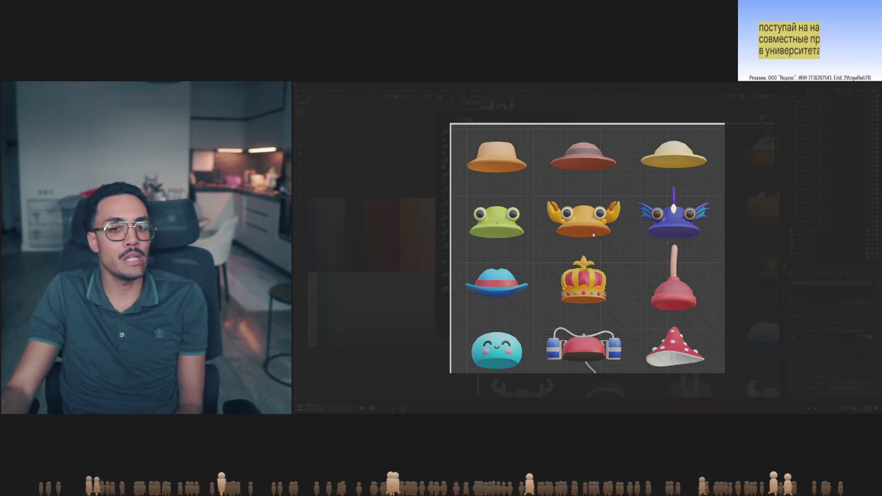
key("Right")
key("Left")
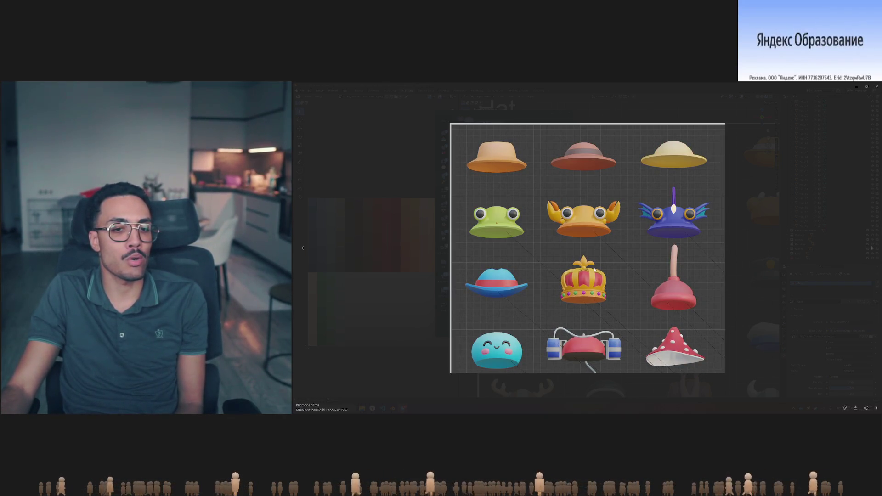
key("Right")
key("Left")
key("Right")
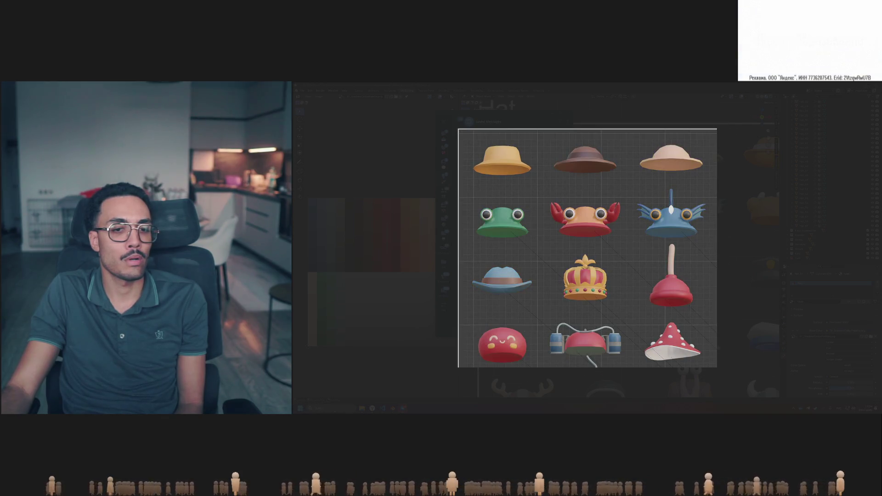
key("Left")
key("Right")
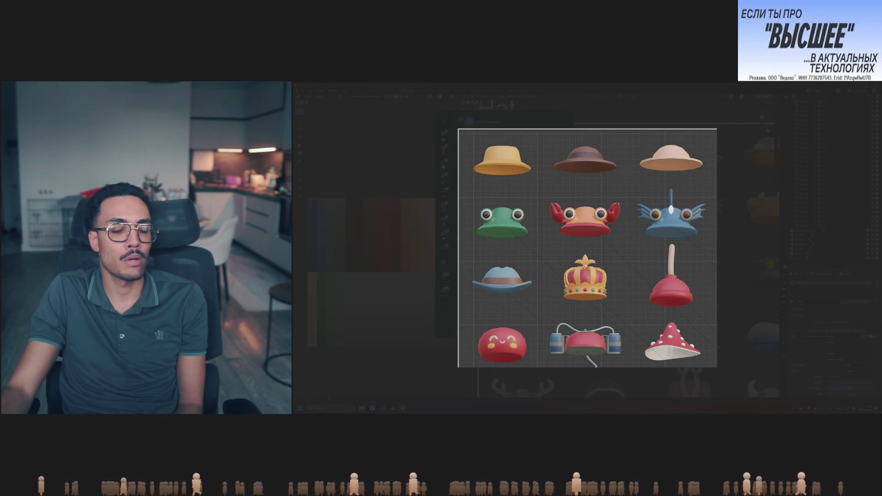
key("Left")
key("Right")
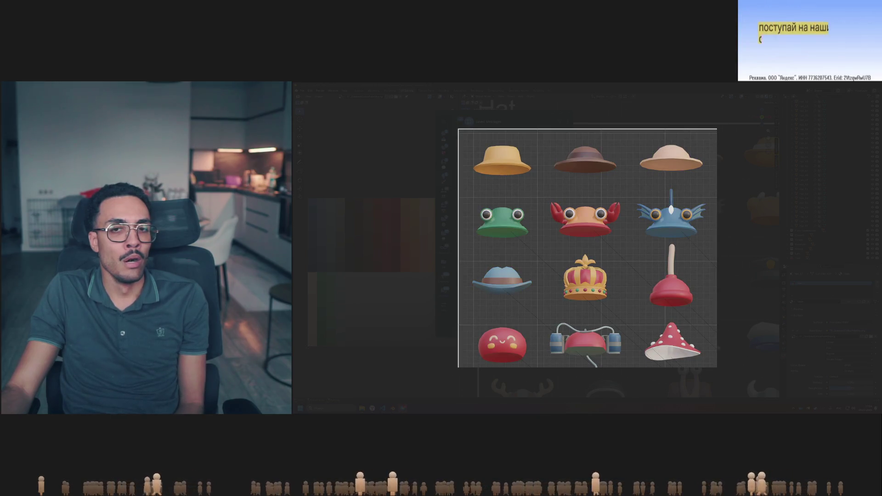
key("Left")
key("Right")
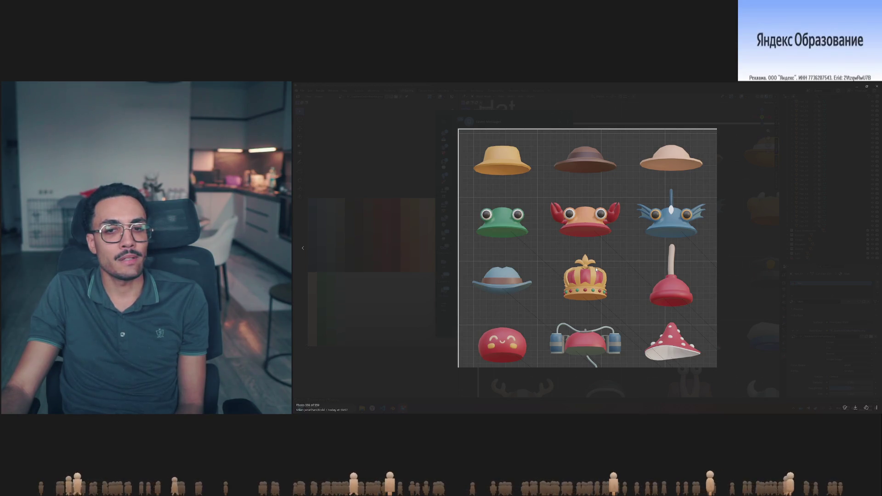
key("Left")
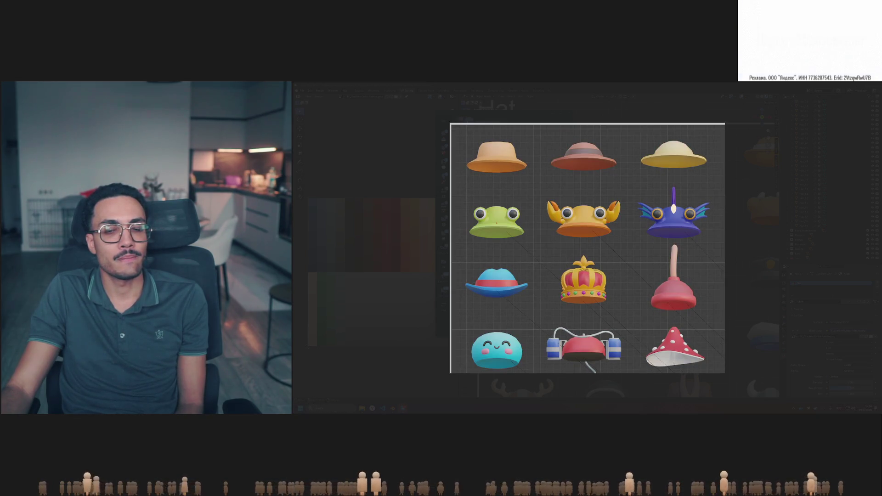
key("Left")
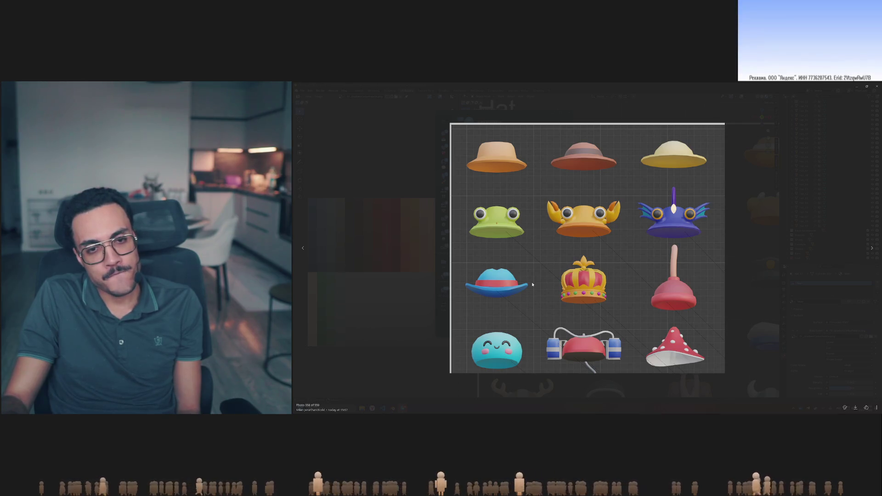
key("Right")
key("Left")
key("Right")
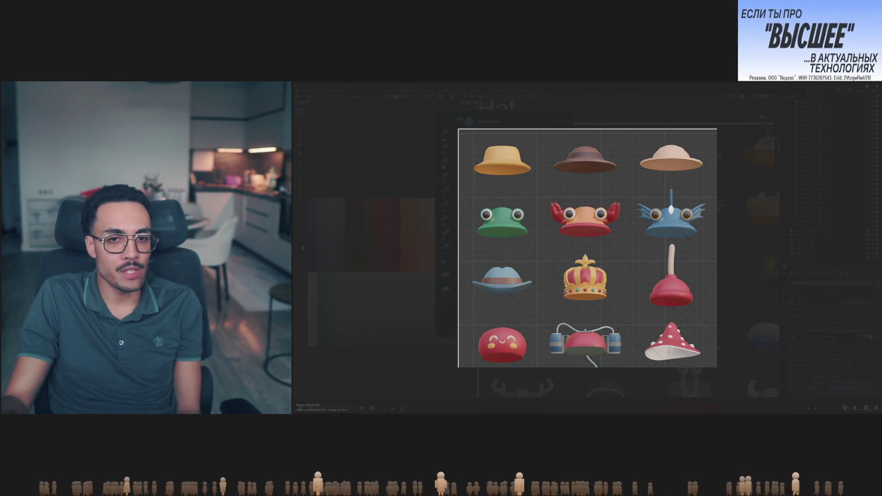
key("Left")
key("Right")
key("Left")
key("Right")
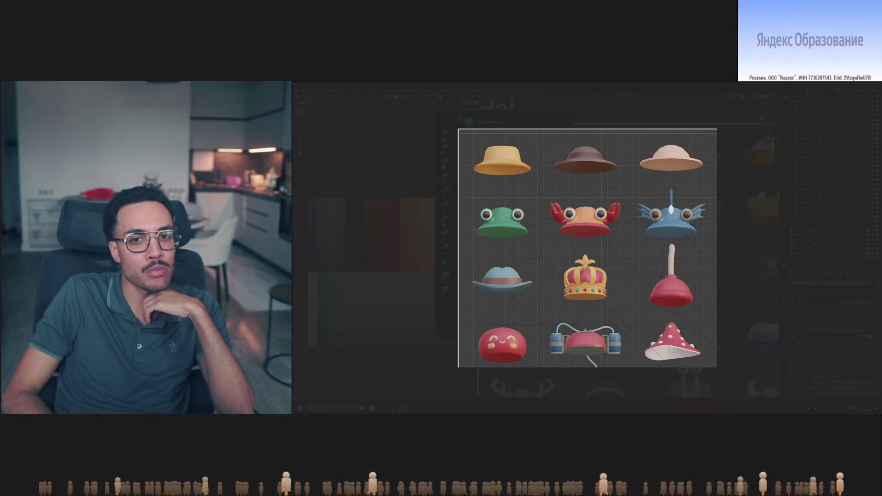
key("Left")
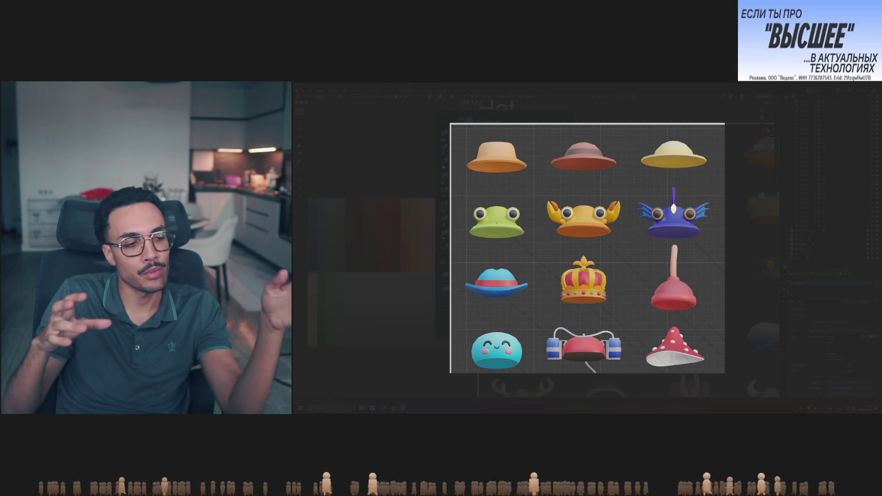
key("Right")
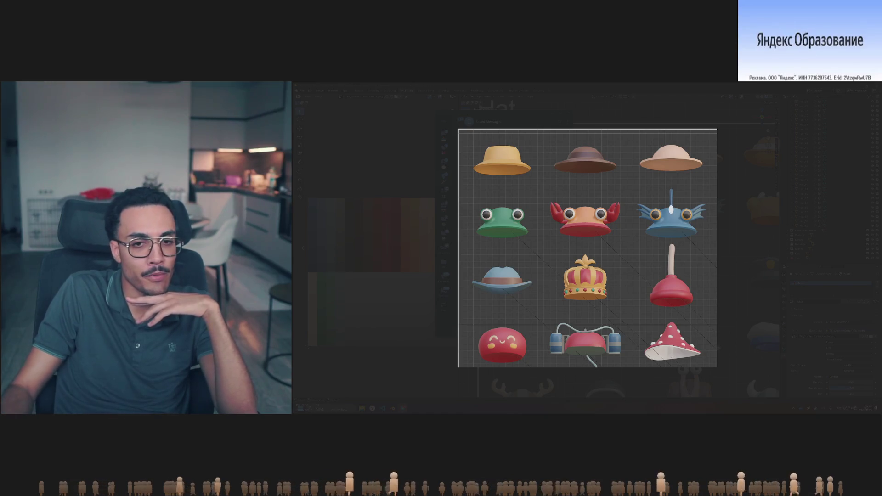
key("Right")
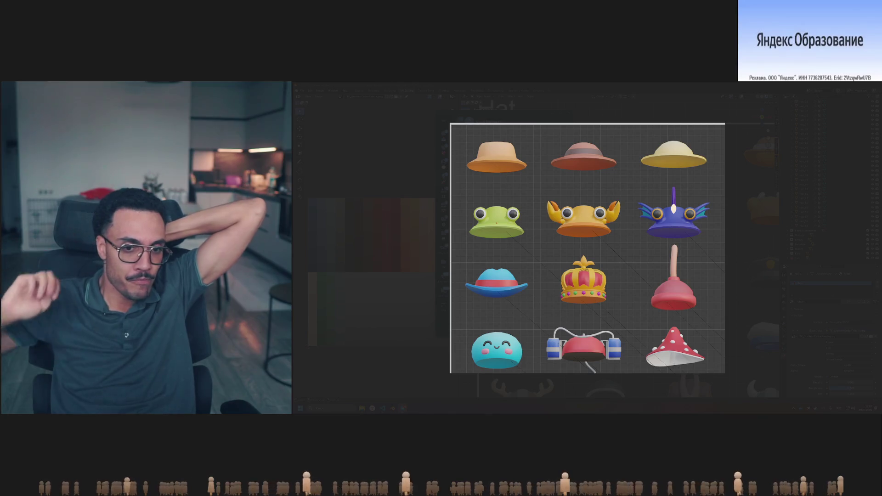
mouse_move(714, 217)
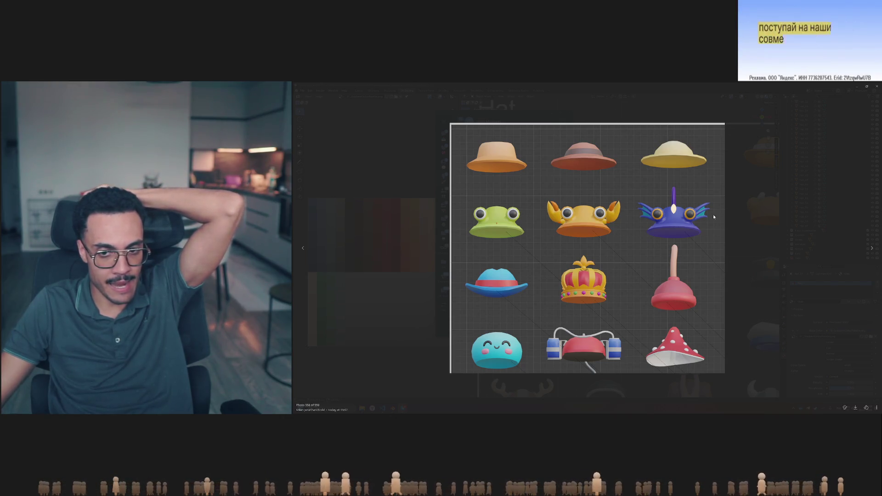
left_click(733, 160)
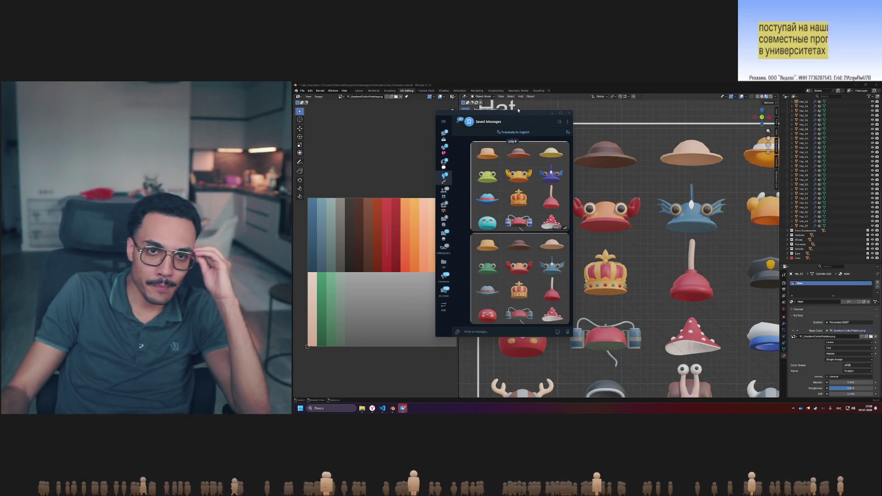
Move the Telegram chat aside and orbit Blender's Hat and Hats with Hair grids
left_click_drag(519, 115, 431, 107)
scroll(596, 216, "down", 5)
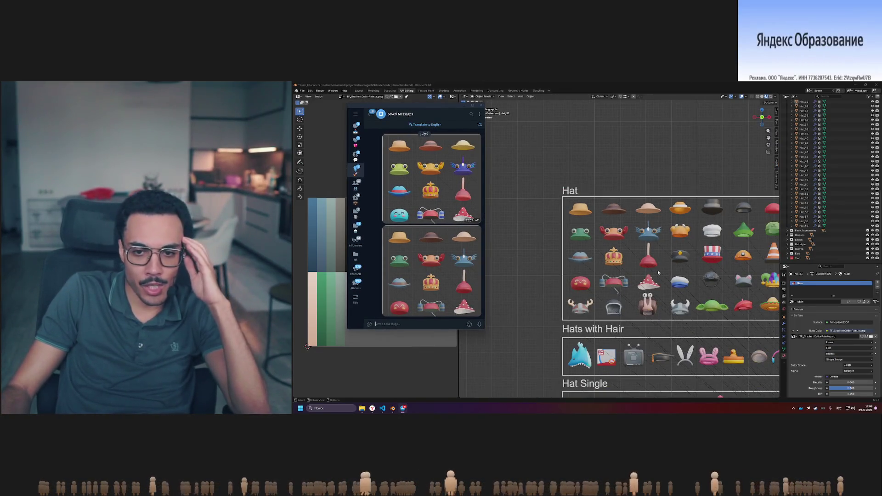
mouse_move(658, 273)
middle_mouse_down()
mouse_move(692, 277)
mouse_move(641, 269)
middle_mouse_up()
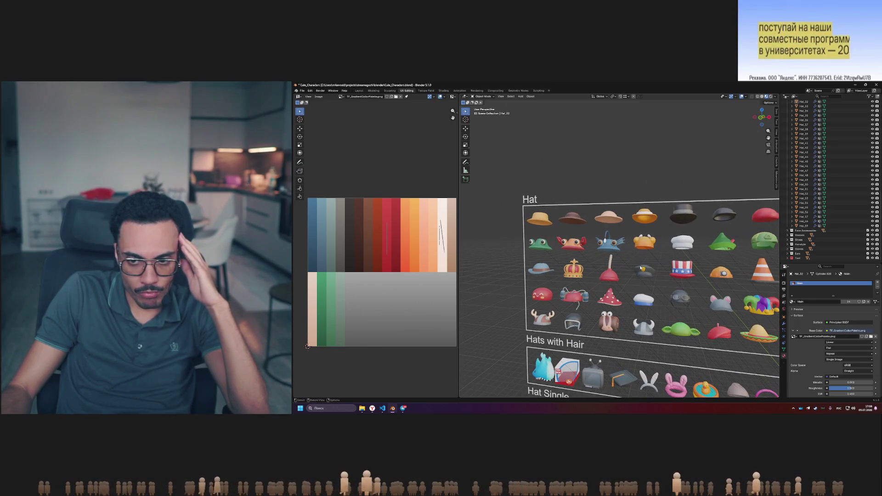
Orbit and zoom the 3D viewport for a more frontal view of the Hat frame
middle_click_drag(642, 268, 639, 258)
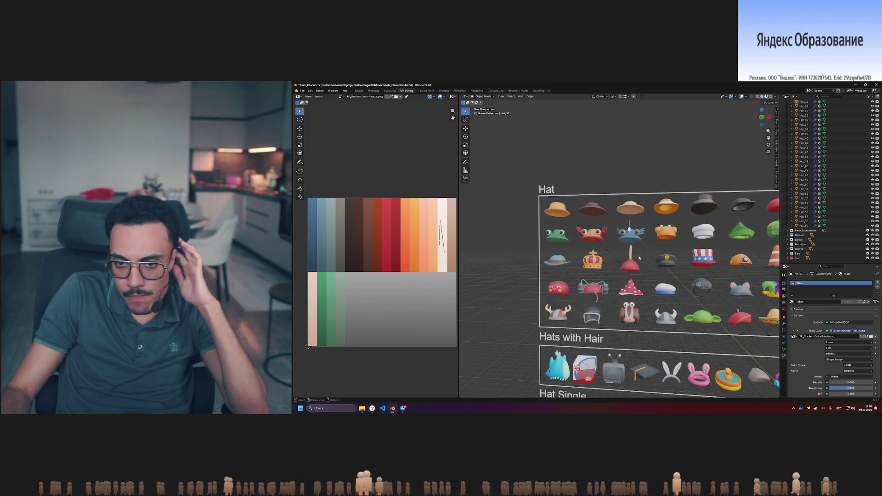
scroll(639, 258, "up", 2)
scroll(641, 261, "up", 1)
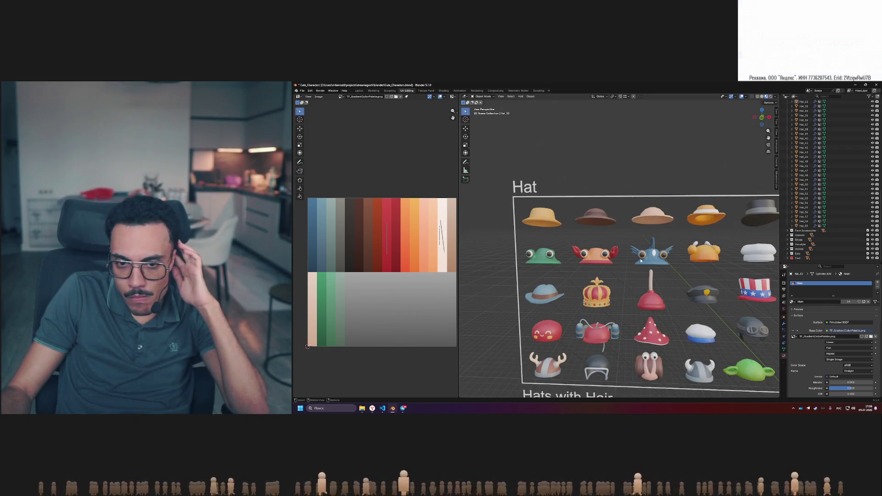
middle_click_drag(642, 261, 641, 257)
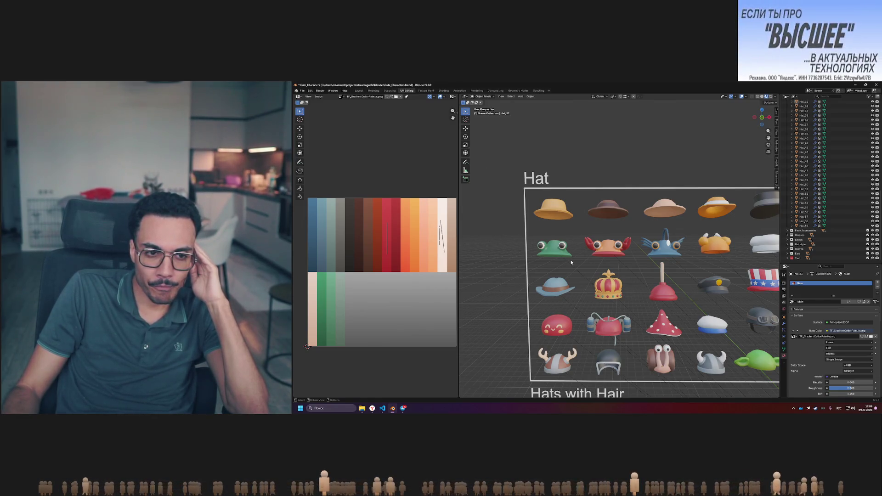
Bring Telegram's Saved Messages chat with both hat-grid screenshots back over Blender
scroll(571, 262, "up", 5)
scroll(571, 262, "down", 5)
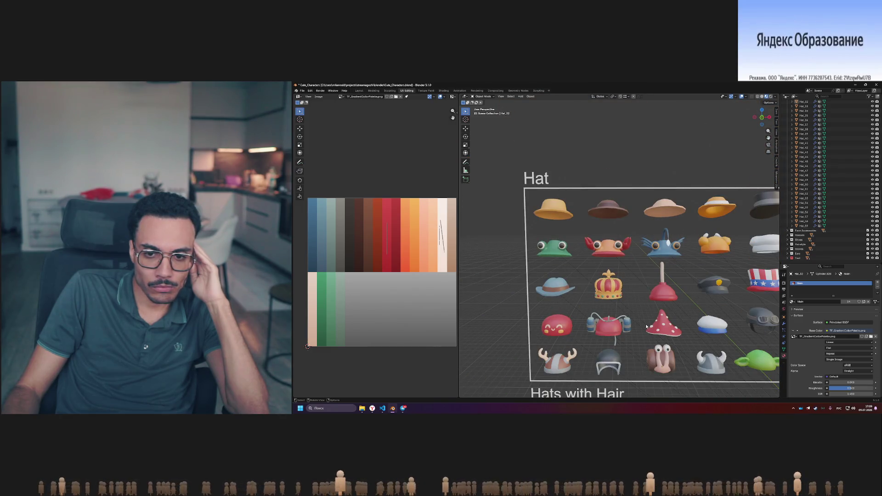
key("alt+Tab")
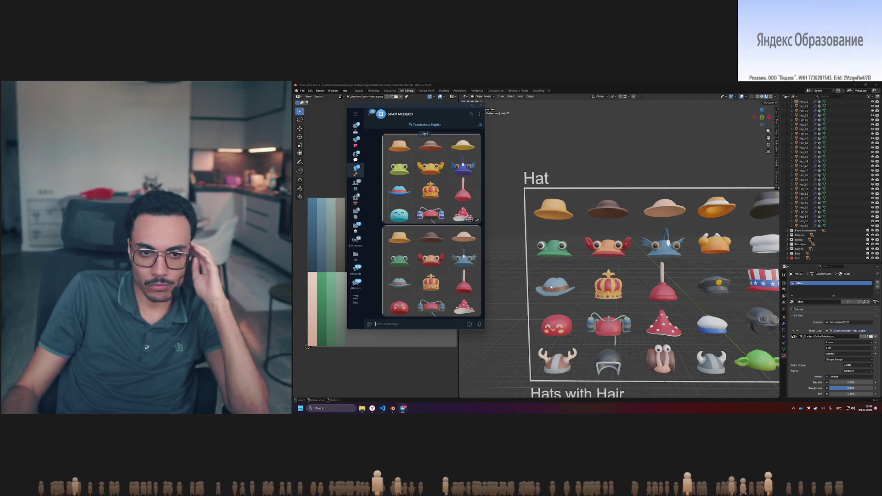
Open the latest recoloured twelve-hat grid photo full-size in Telegram's viewer
left_click(442, 255)
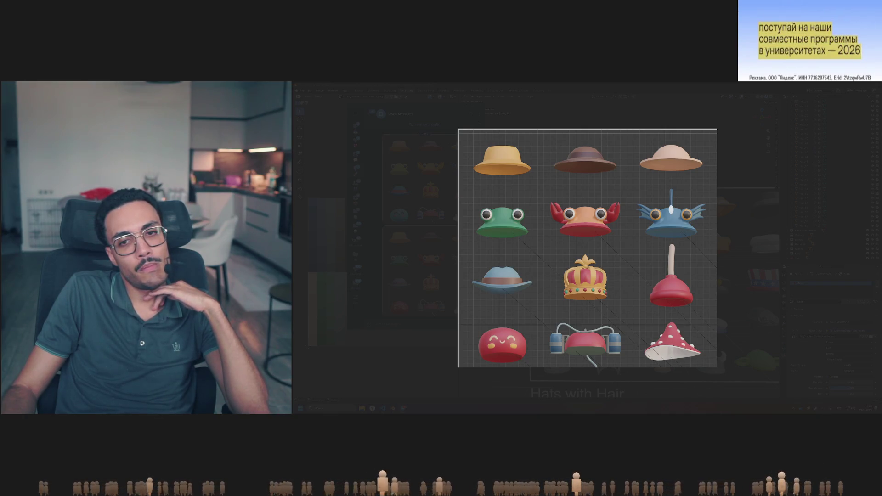
left_click(307, 249)
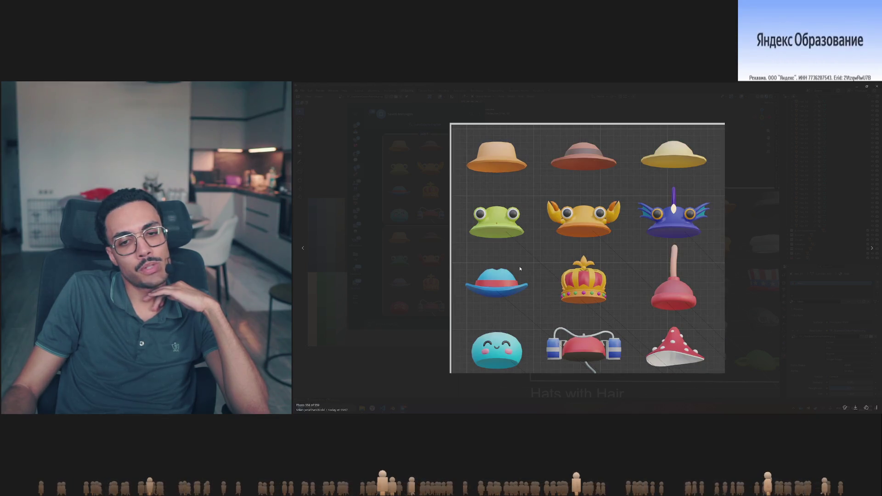
left_click(872, 249)
left_click(303, 248)
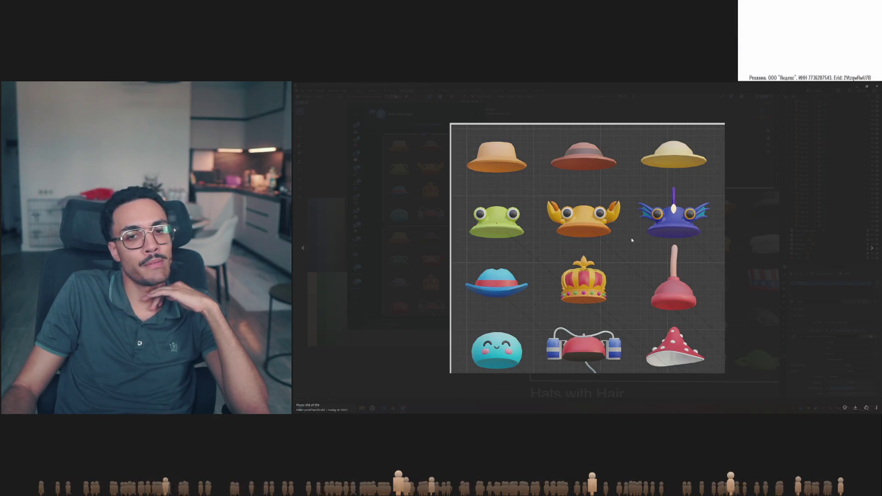
left_click(872, 248)
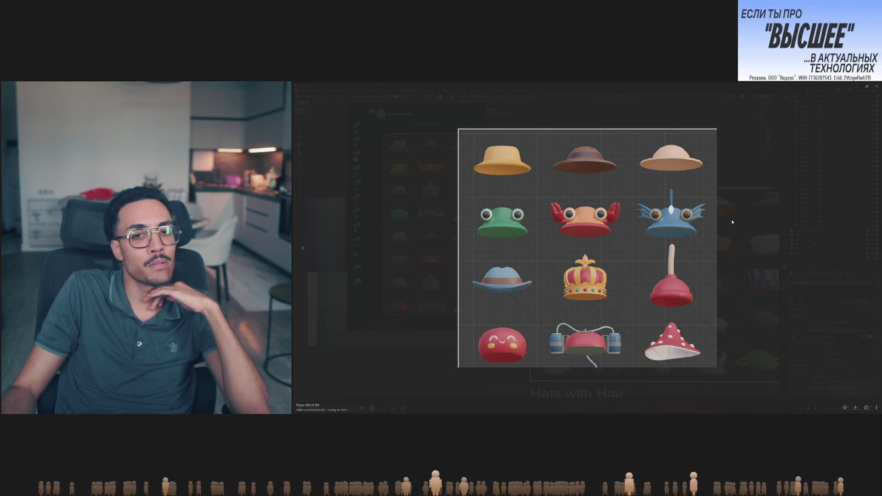
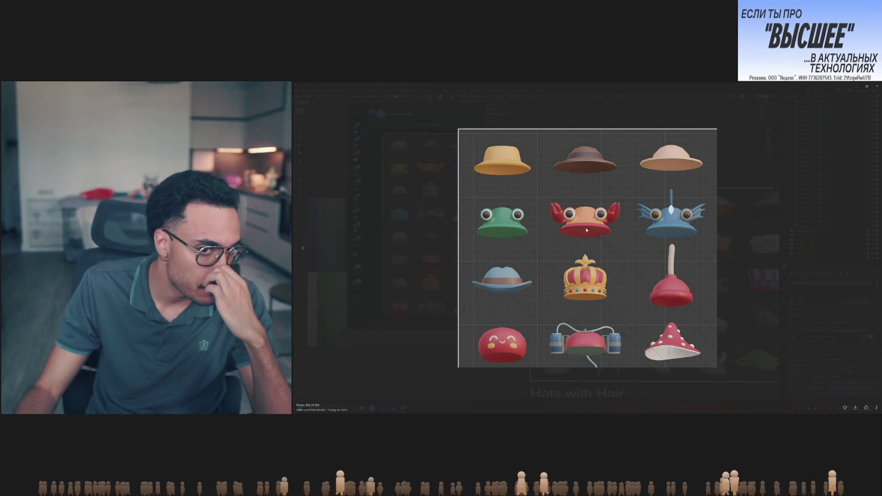
Compare the two colour versions of the hat grid in Telegram's photo viewer
key("Left")
key("Left")
key("Right")
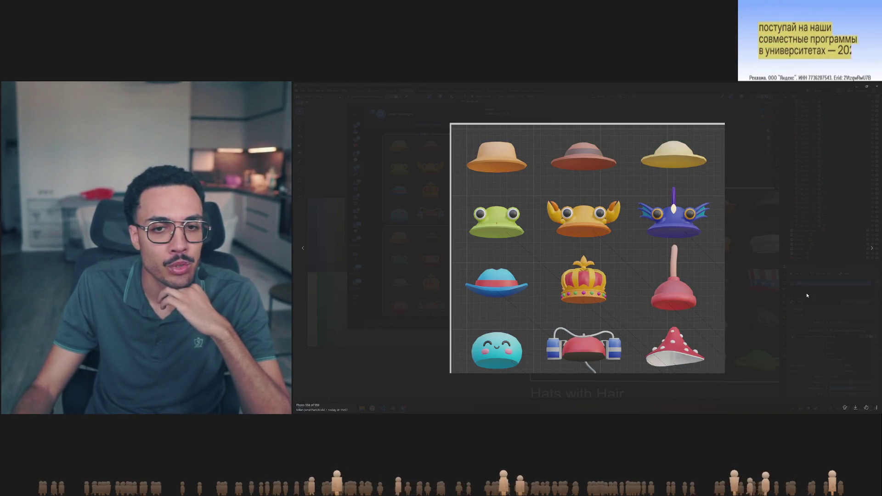
key("Right")
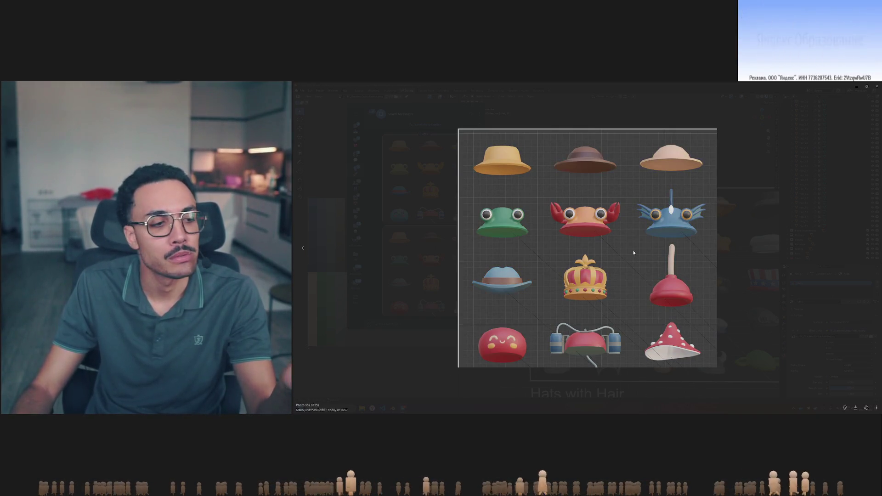
key("Left")
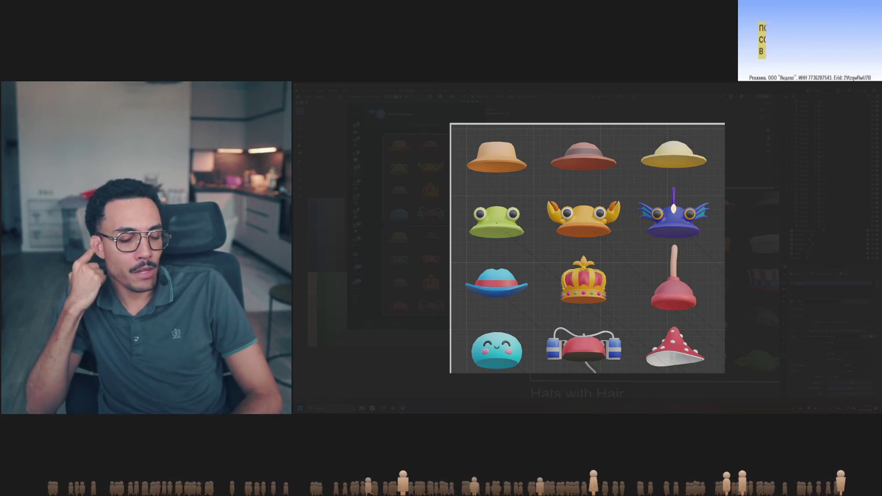
key("Right")
key("Right")
key("Right")
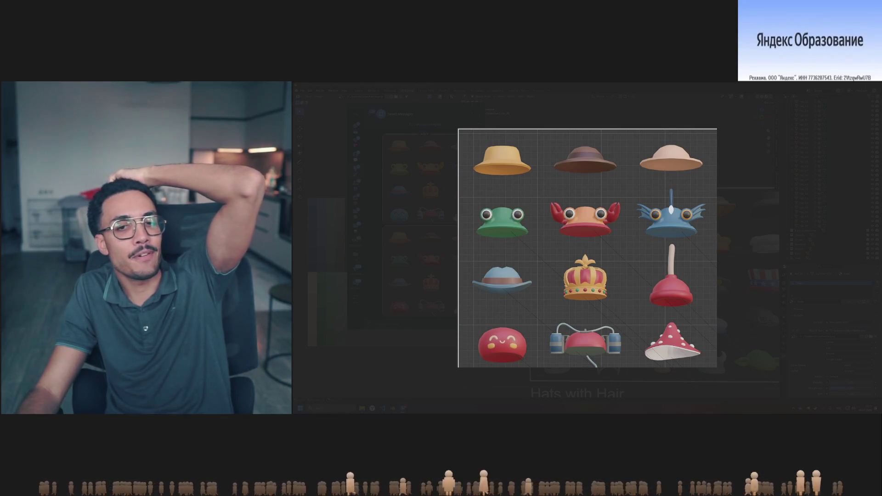
Close the photo viewer, return to Blender and select the Hat_37 model
left_click(751, 211)
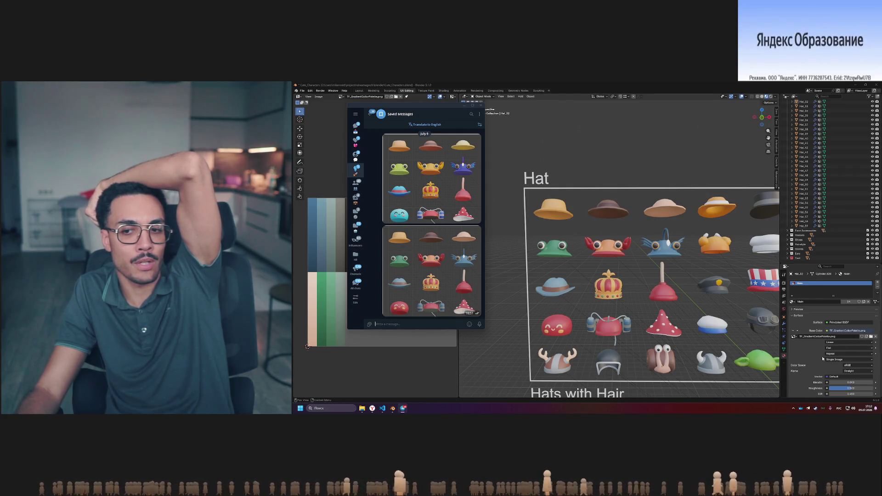
scroll(815, 358, "down", 3)
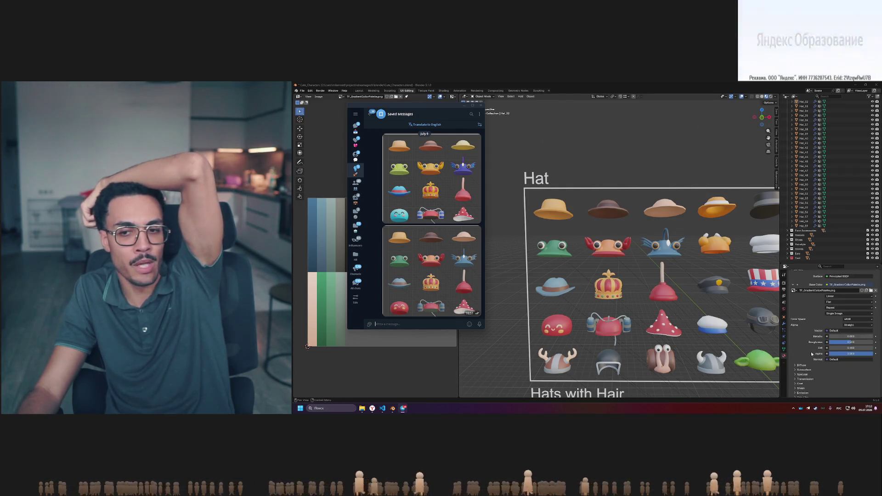
scroll(812, 354, "down", 2)
scroll(811, 354, "up", 1)
scroll(812, 352, "up", 2)
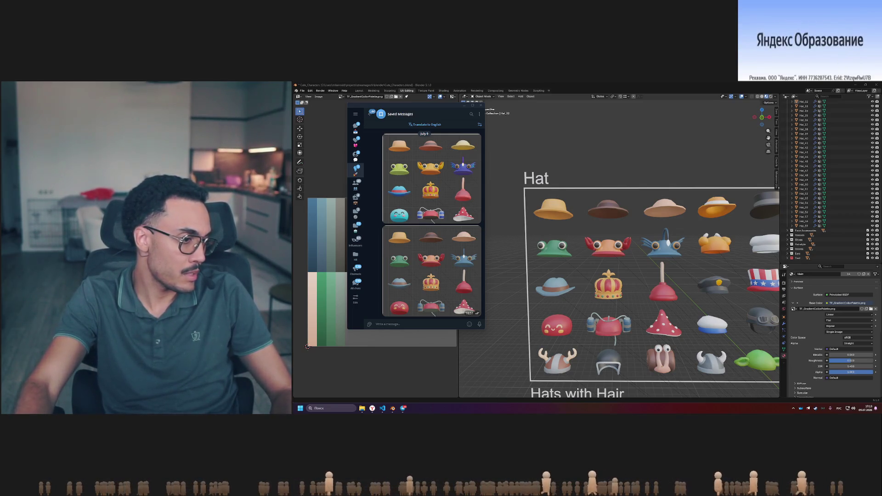
key("super+h")
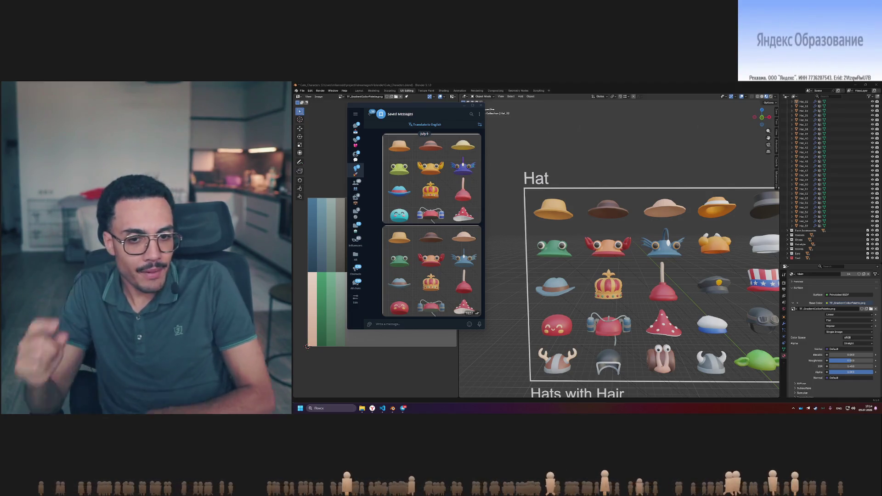
left_click(565, 365)
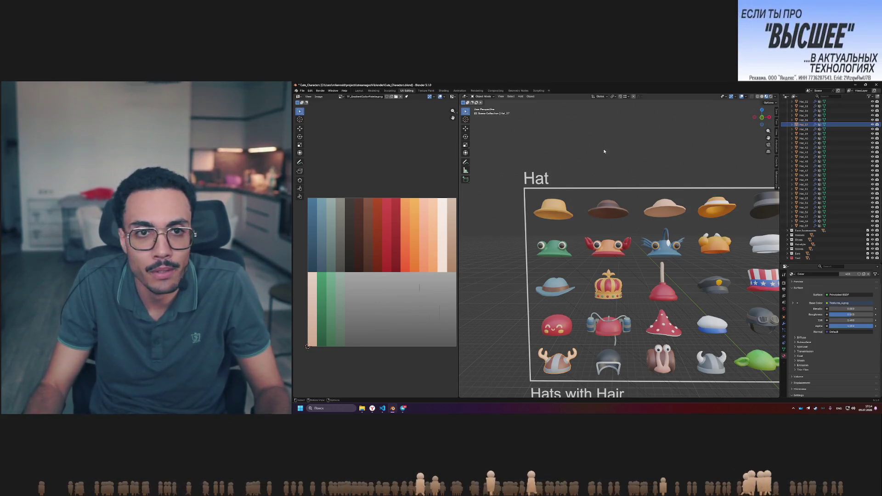
Show the Main material's node tree in the Shading workspace, making room below the gradient texture
left_click(443, 91)
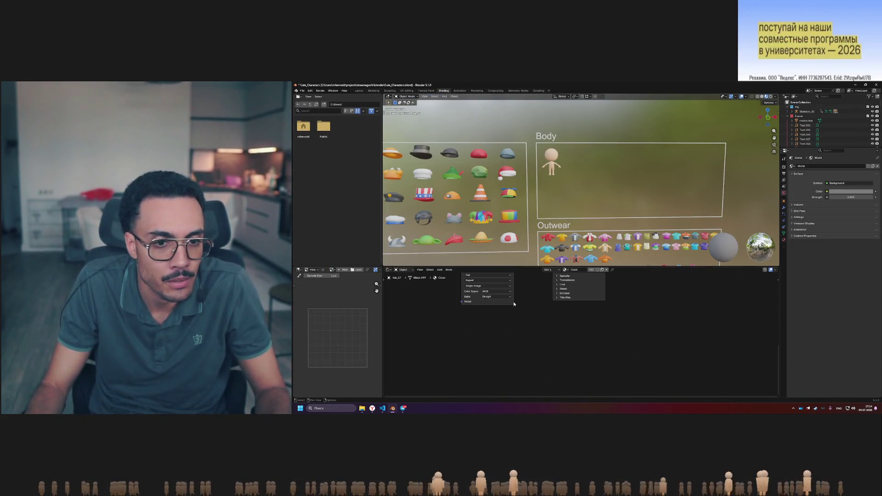
middle_click_drag(541, 355, 544, 327)
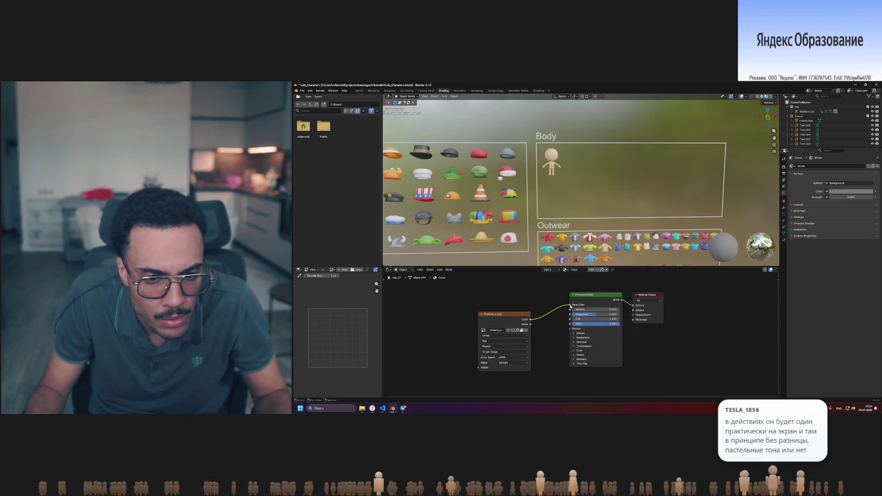
left_click_drag(506, 315, 502, 311)
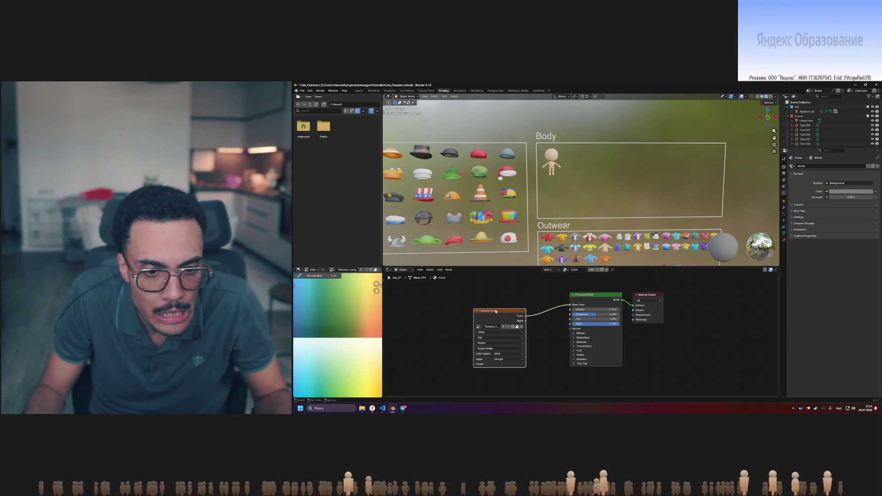
left_click_drag(498, 311, 504, 348)
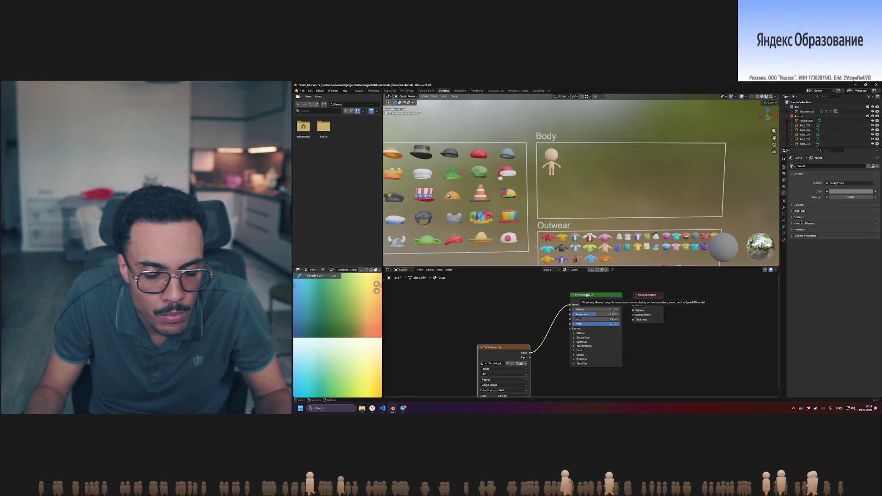
left_click(566, 270)
left_click(572, 292)
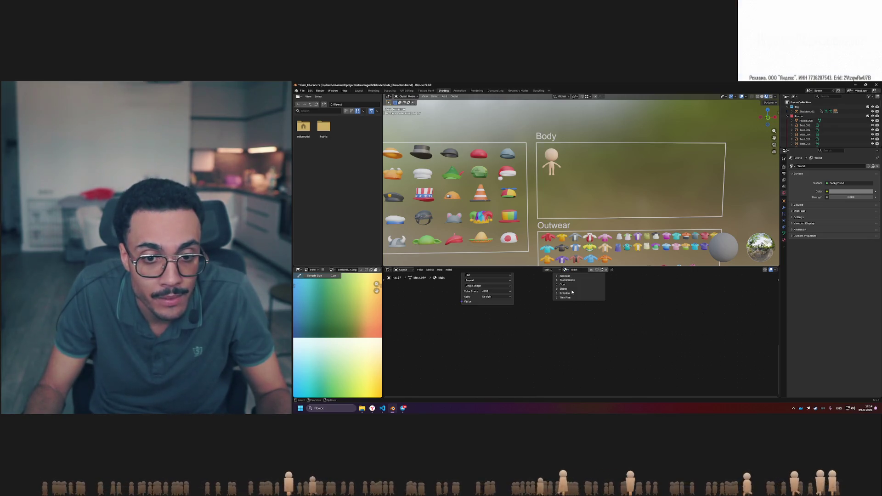
key("Home")
middle_click_drag(483, 216, 664, 227)
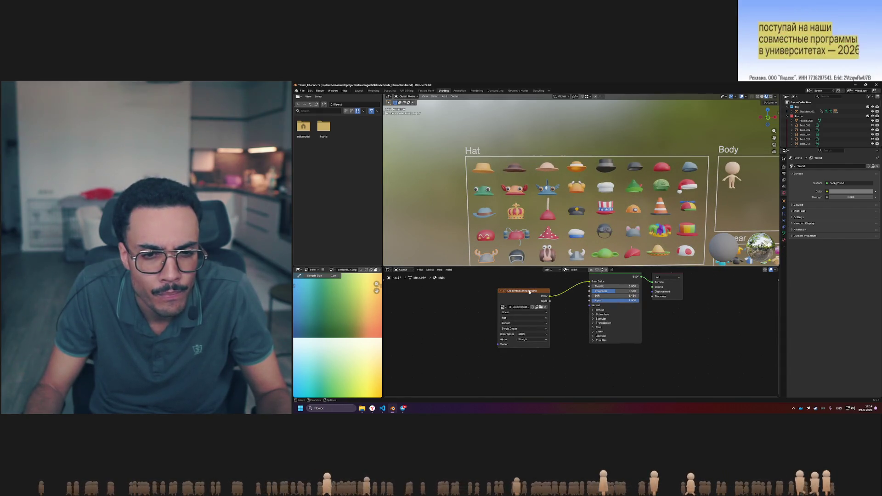
left_click_drag(529, 292, 530, 331)
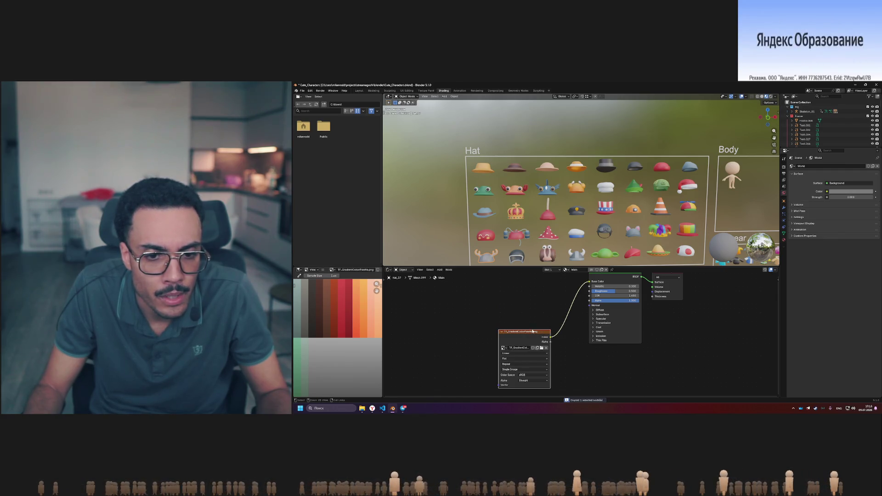
middle_click_drag(525, 307, 531, 337)
Add a second image texture with Textures_4.png, keeping the gradient palette linked to Base Color
key("ctrl+v")
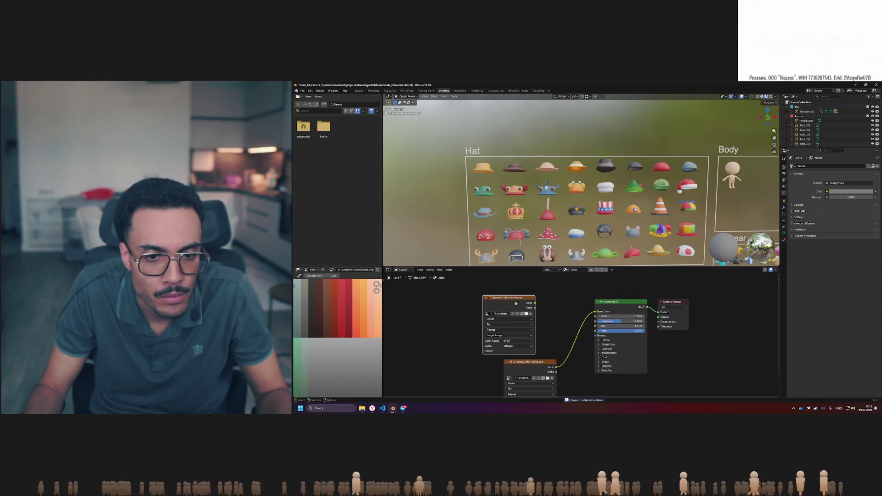
left_click(531, 291)
left_click(509, 377)
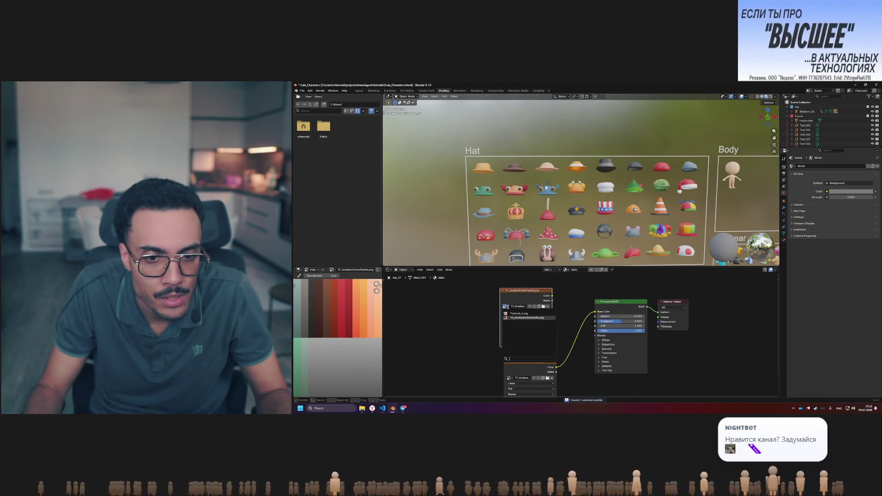
left_click(520, 314)
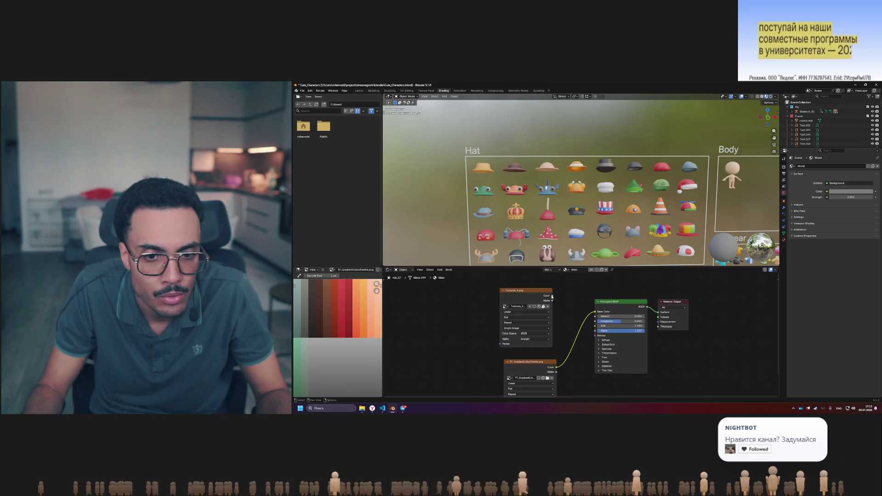
left_click_drag(552, 296, 596, 312)
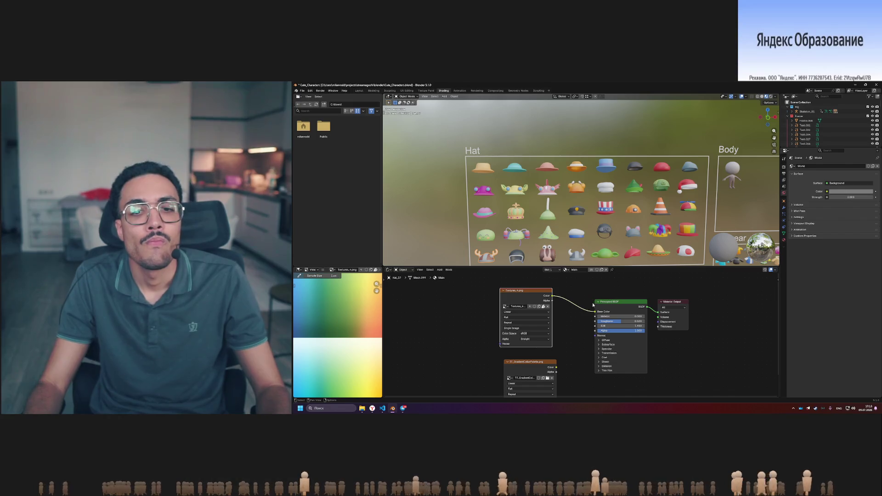
left_click(556, 368)
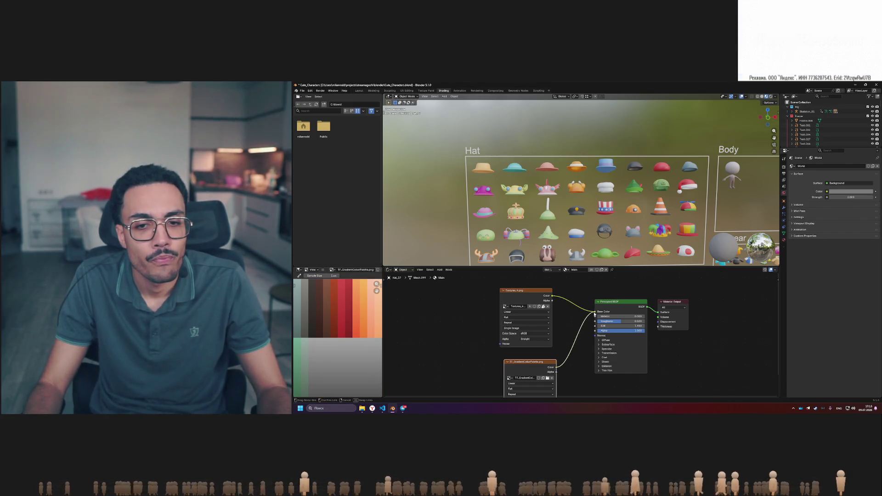
left_click_drag(595, 314, 596, 312)
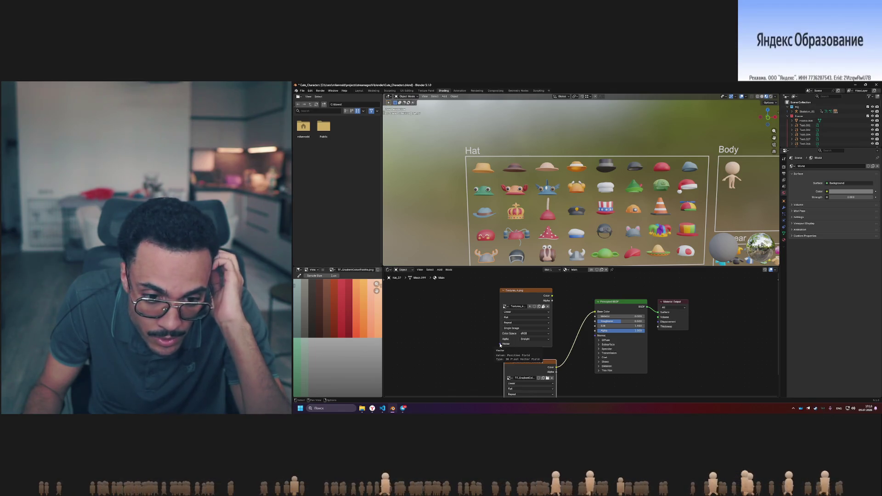
right_click(468, 320)
mouse_move(434, 321)
mouse_move(508, 321)
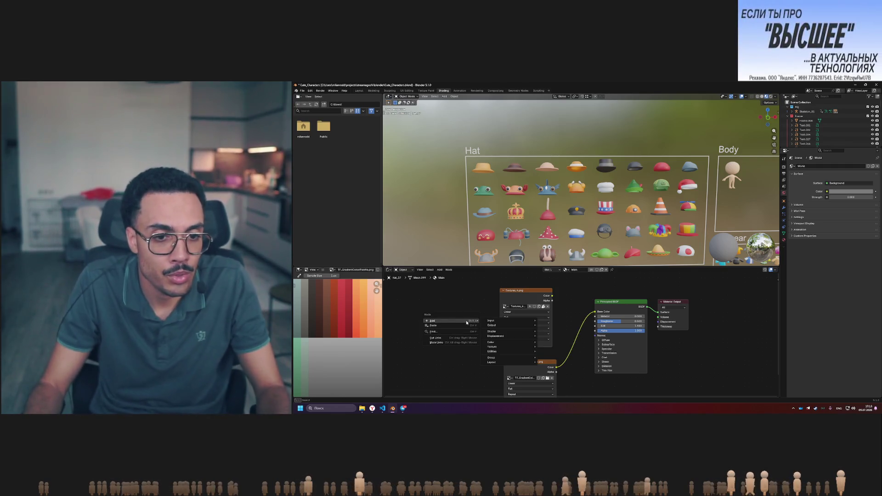
Add a UV Map node left of the textures and check Textures_4's interpolation and alpha options
left_click(573, 306)
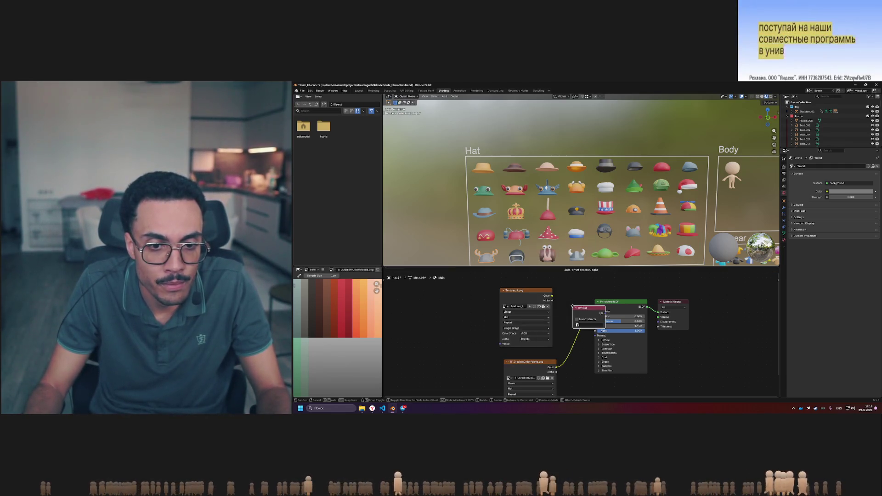
left_click(440, 307)
left_click(452, 322)
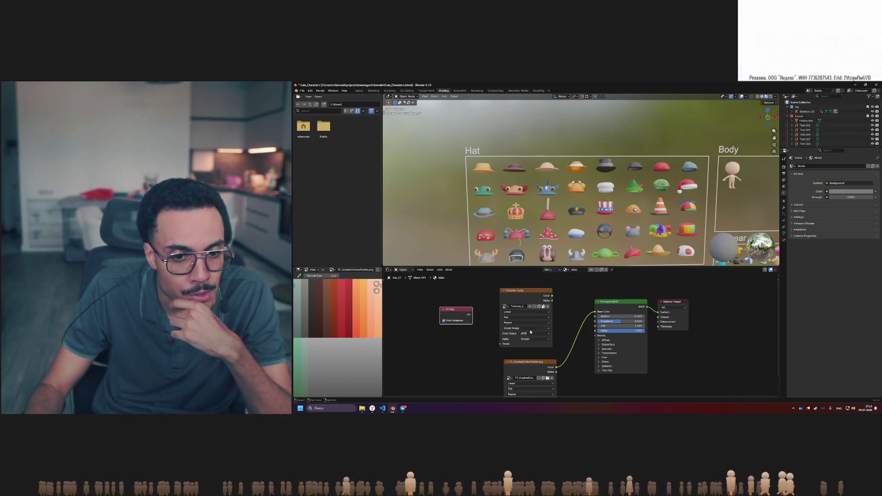
left_click(527, 312)
left_click(526, 313)
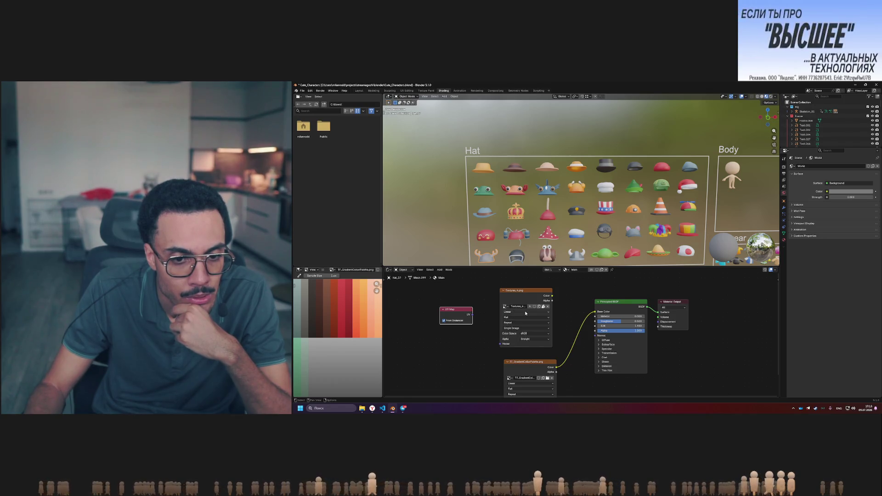
left_click(535, 339)
right_click(458, 332)
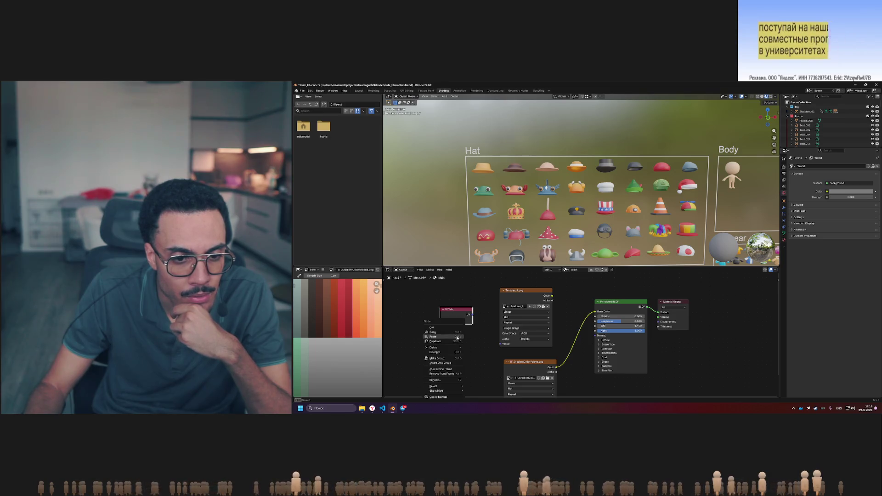
right_click(427, 337)
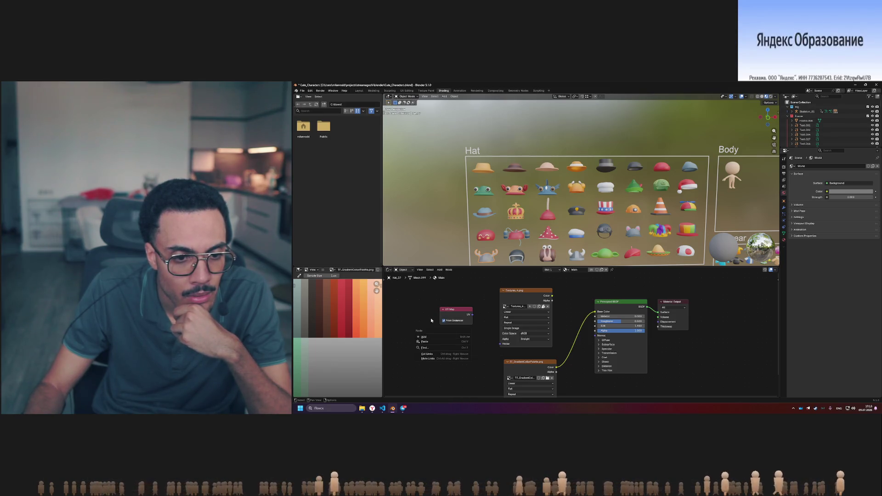
mouse_move(471, 319)
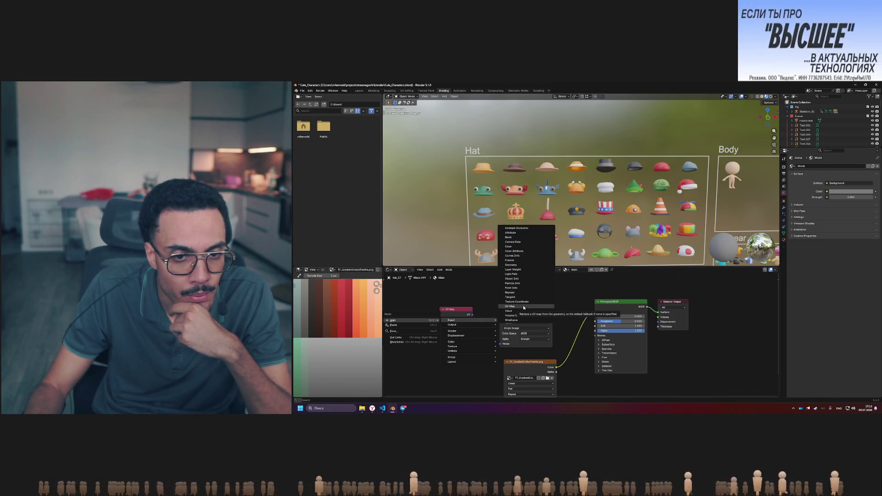
key("Escape")
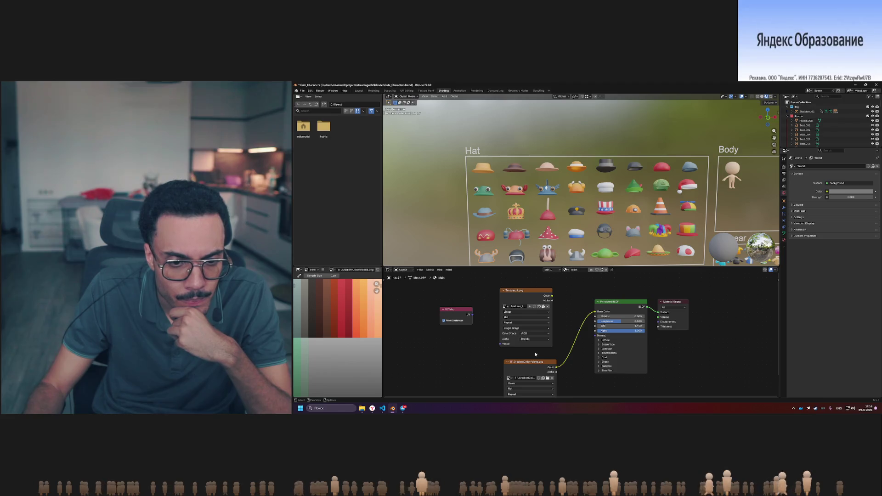
Keep Textures_4's Flat, Repeat, Single Image, sRGB and Straight alpha defaults, then open a browser tab
left_click(524, 317)
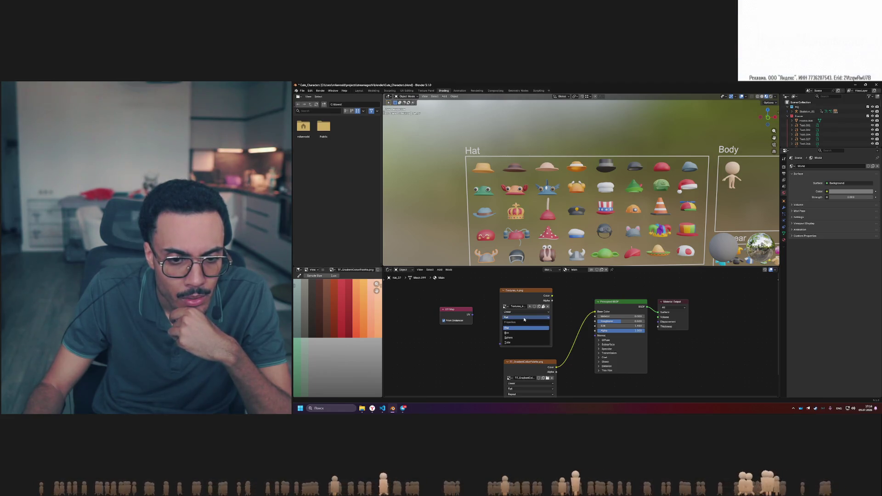
left_click(525, 319)
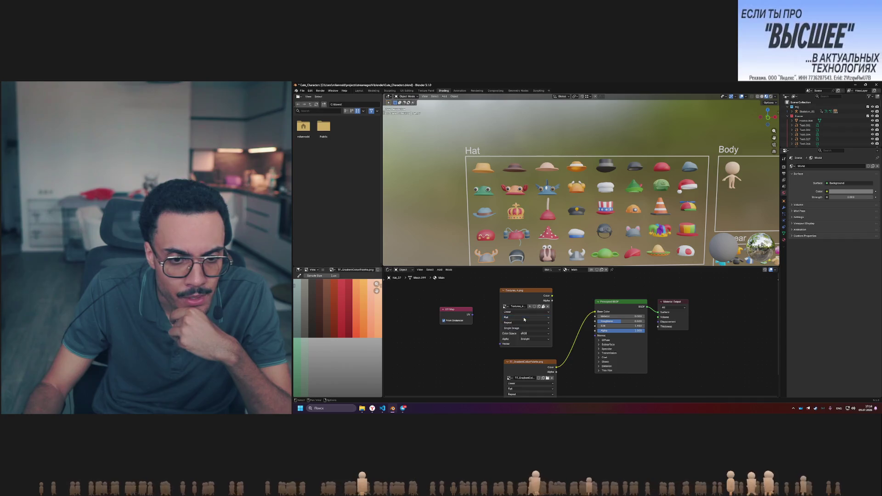
left_click(525, 323)
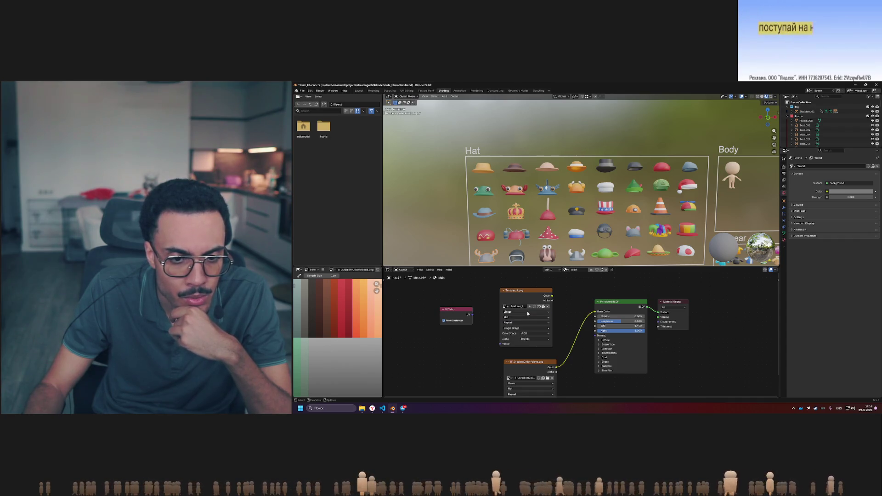
left_click(523, 323)
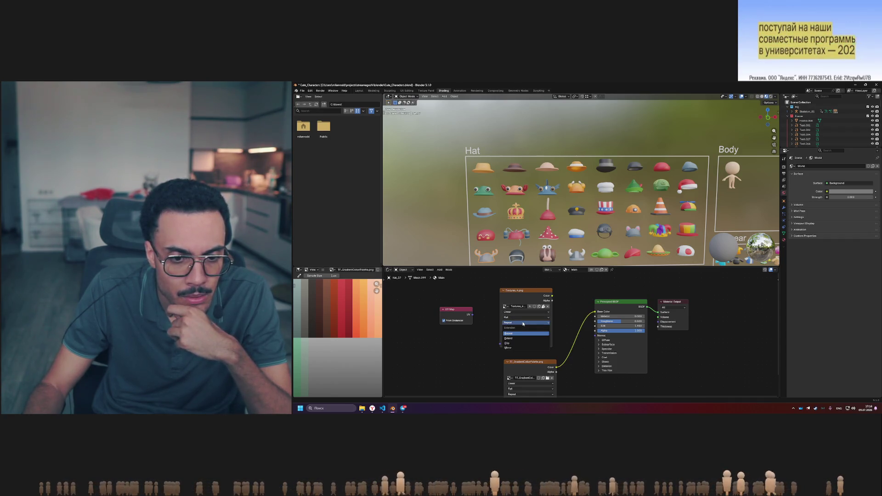
left_click(523, 324)
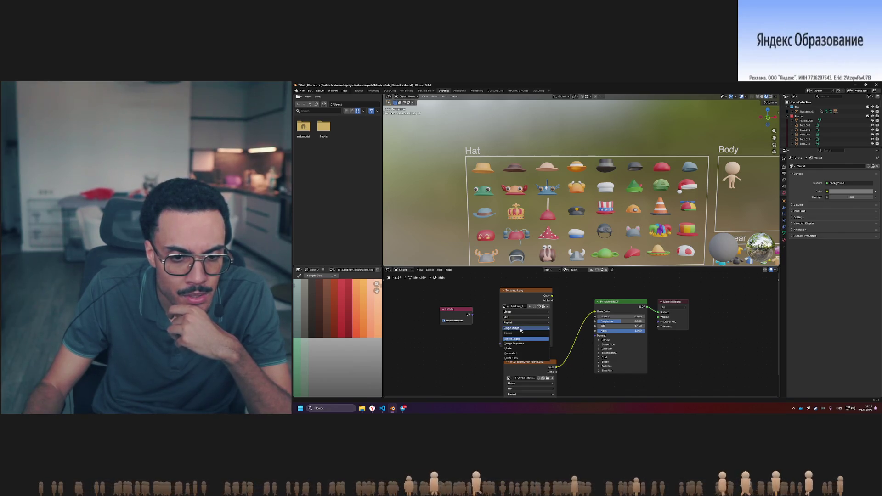
left_click(521, 330)
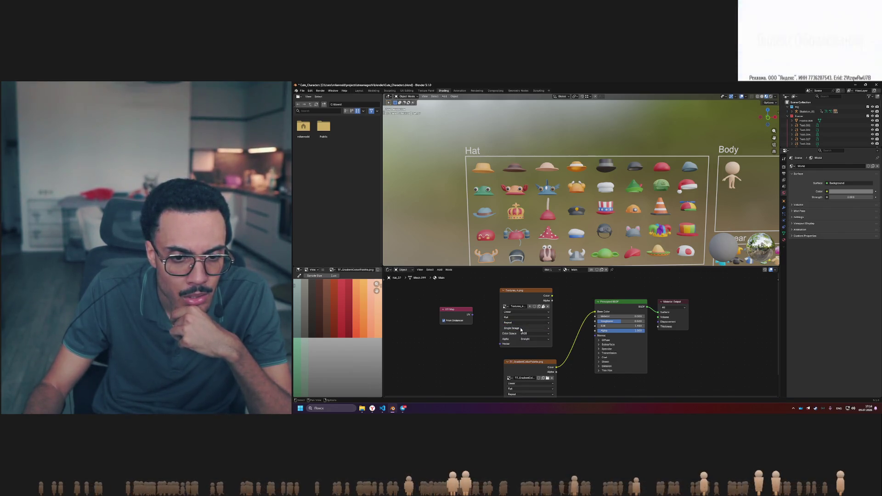
left_click(534, 334)
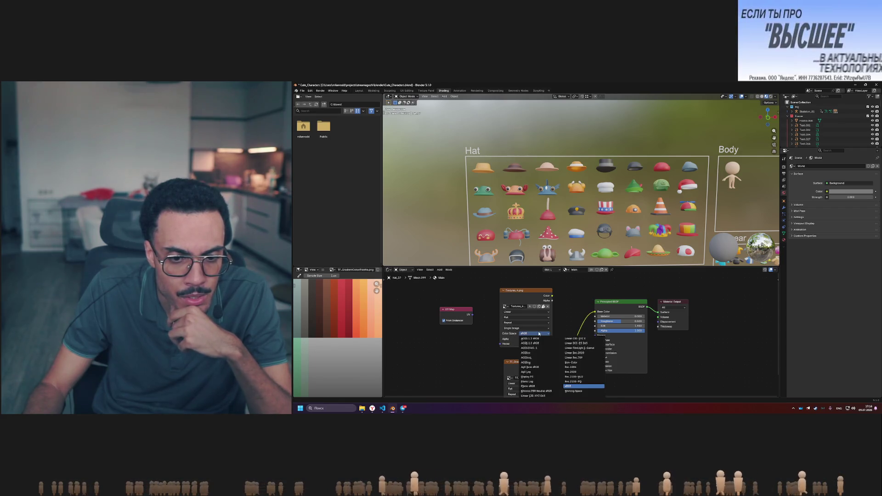
left_click(537, 340)
left_click(535, 344)
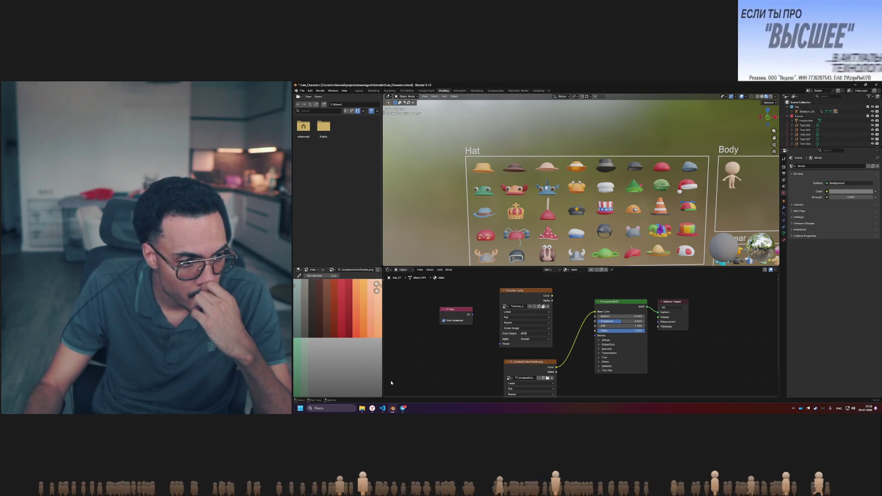
left_click(372, 409)
key("ctrl+t")
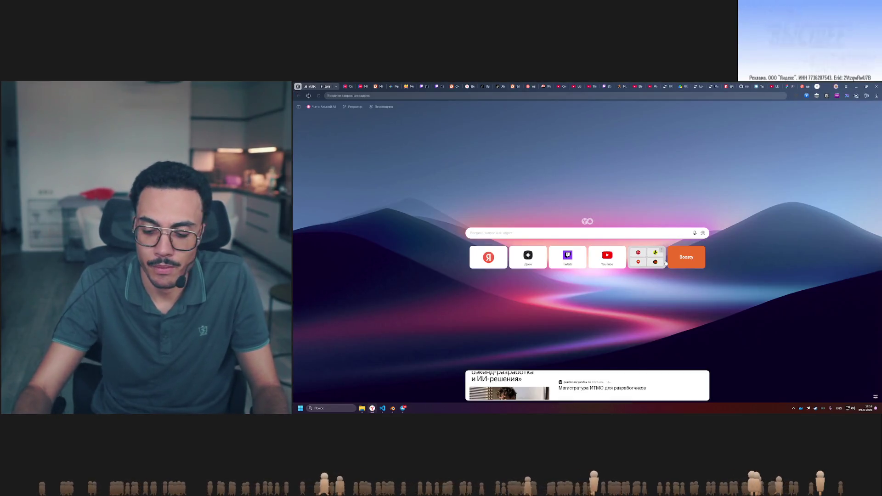
Search 'blender shader use uv2' and expand the quick answer's step-by-step instructions
type("blender uv")
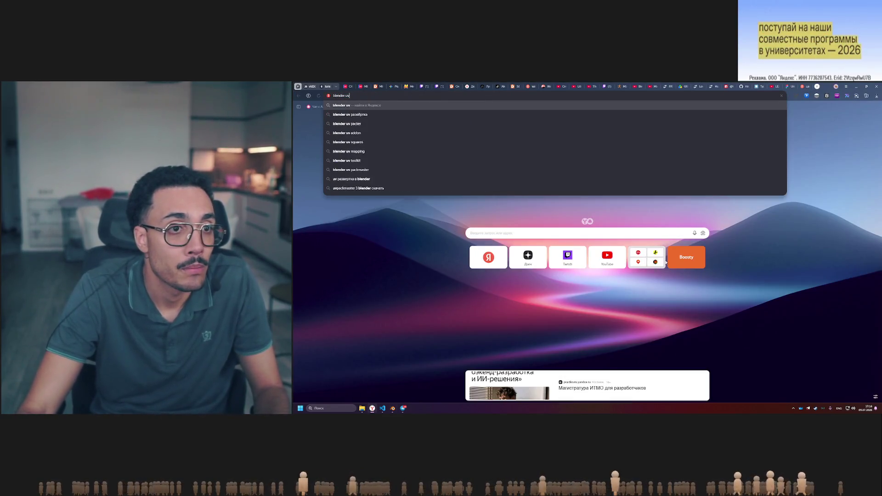
type("2")
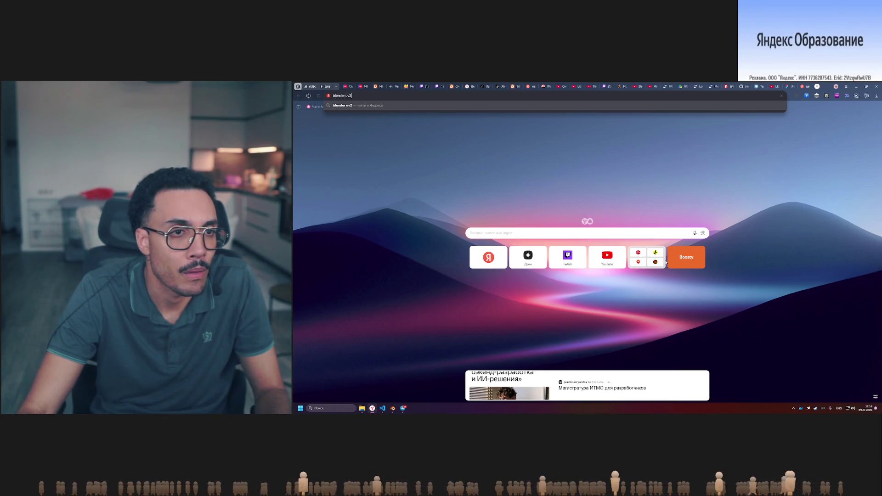
type("shader use")
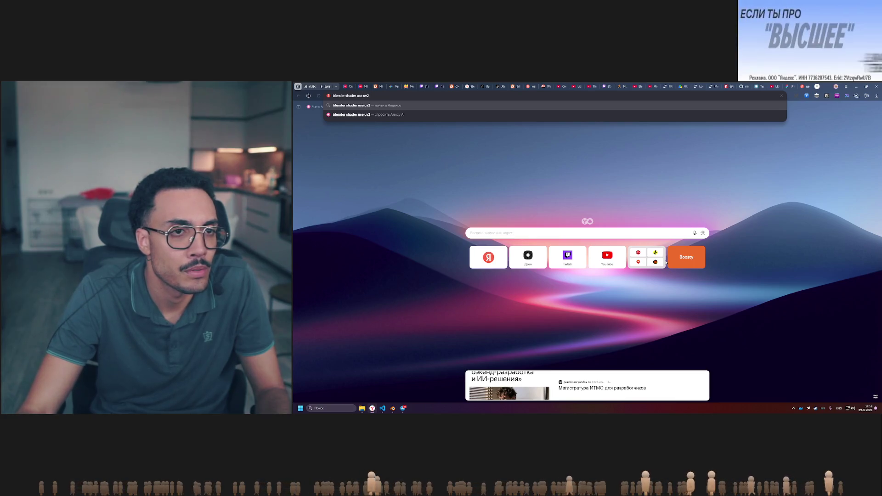
key("Return")
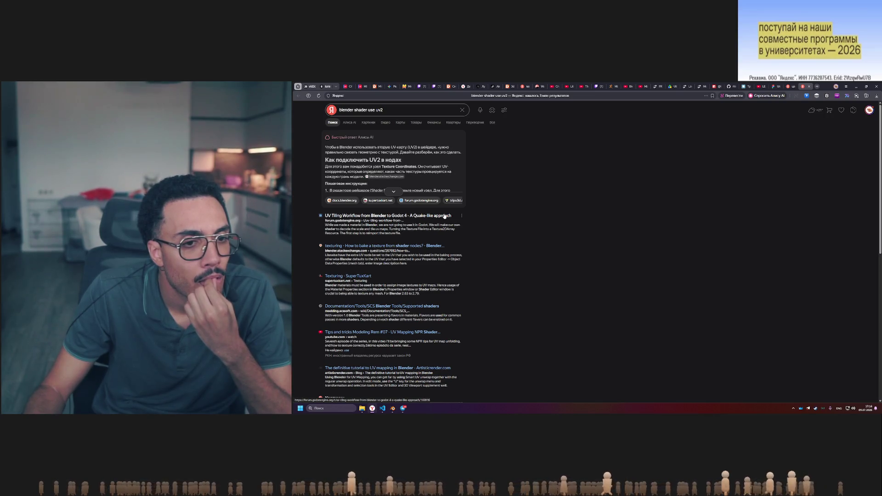
left_click(393, 192)
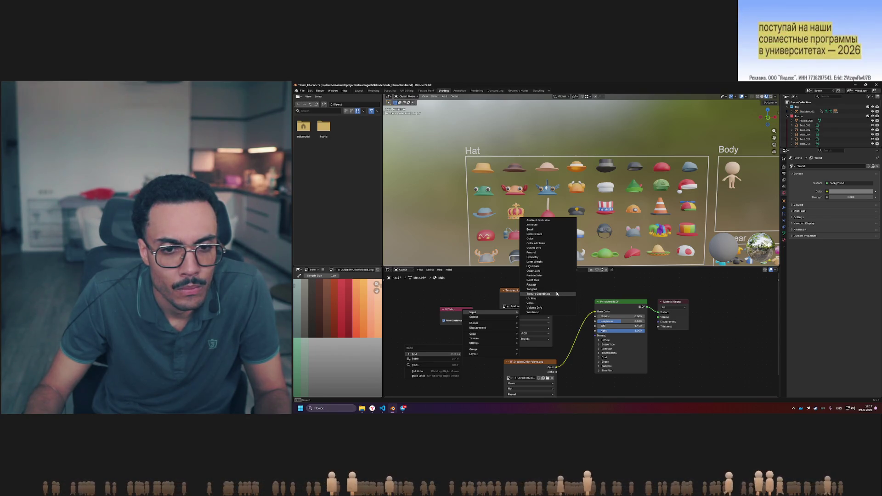
left_click(553, 294)
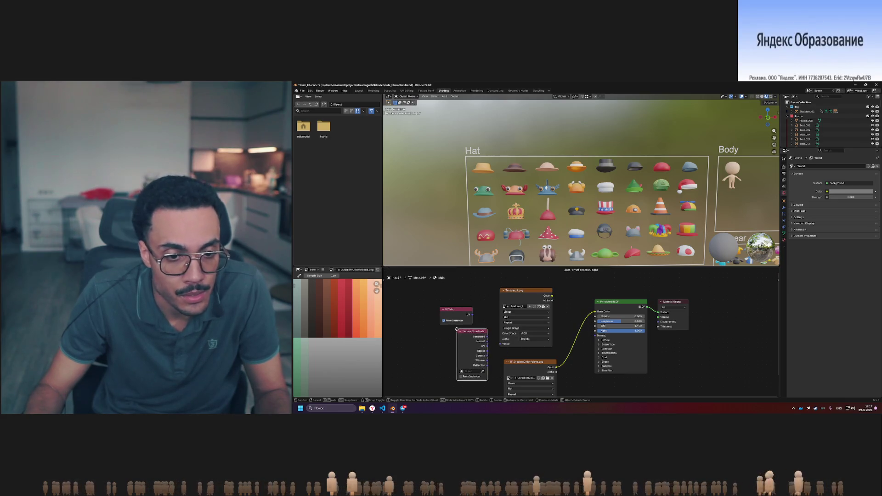
left_click(466, 334)
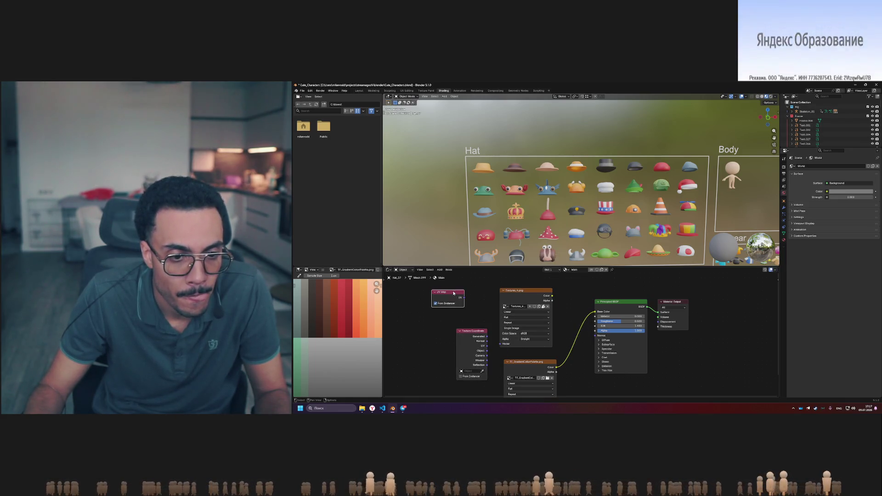
key("alt+Tab")
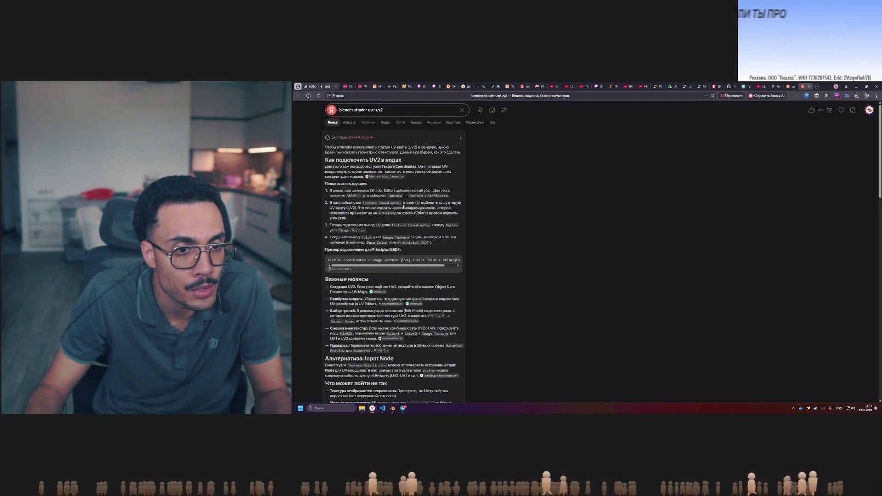
key("alt+Tab")
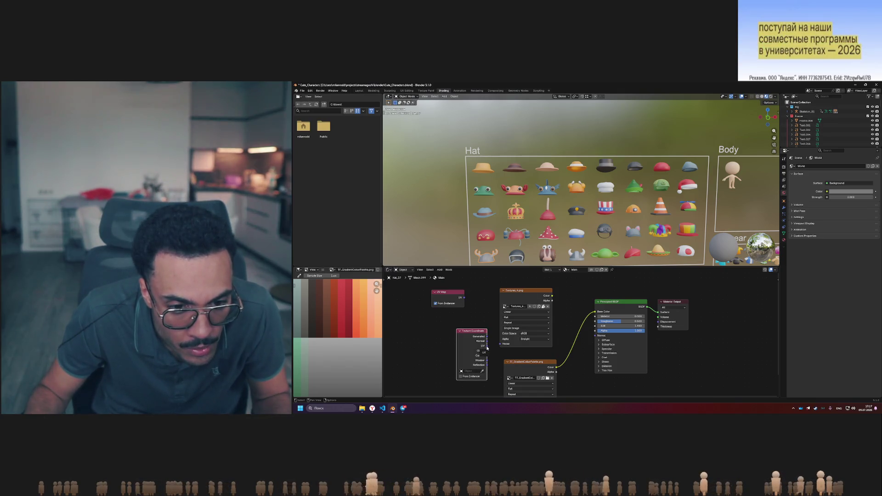
left_click_drag(493, 347, 492, 348)
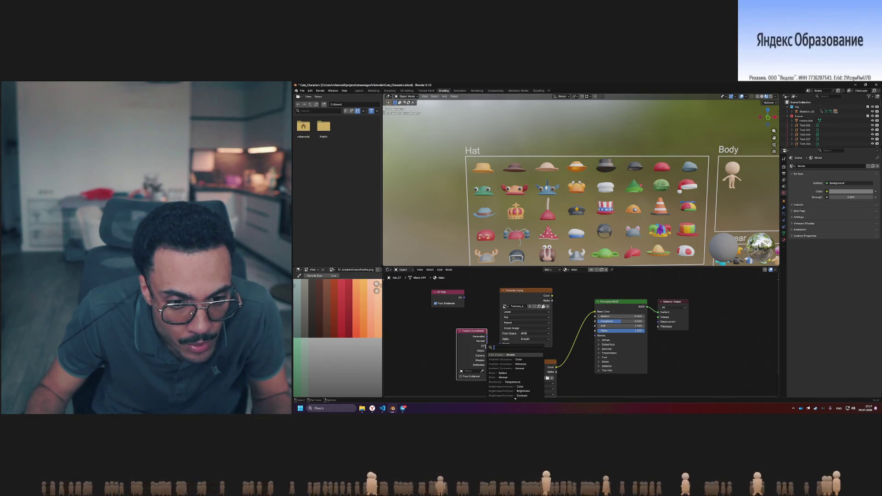
key("Escape")
key("alt+Tab")
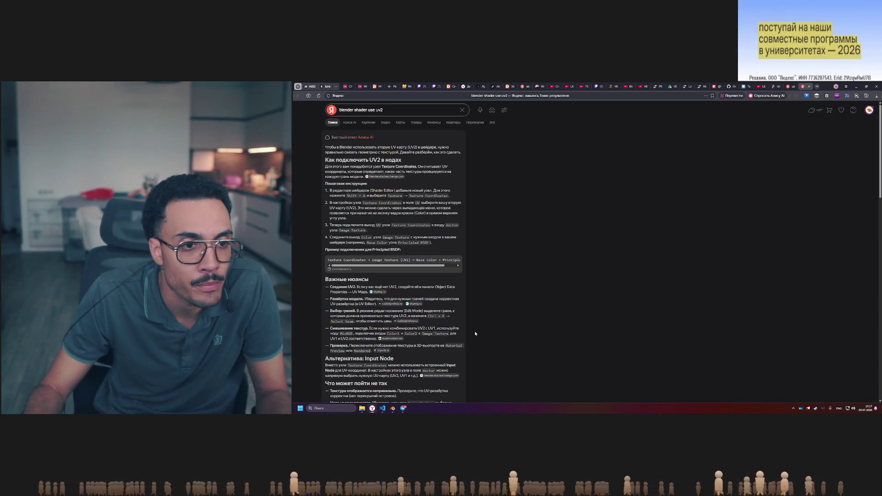
key("alt+Tab")
key("alt+Tab")
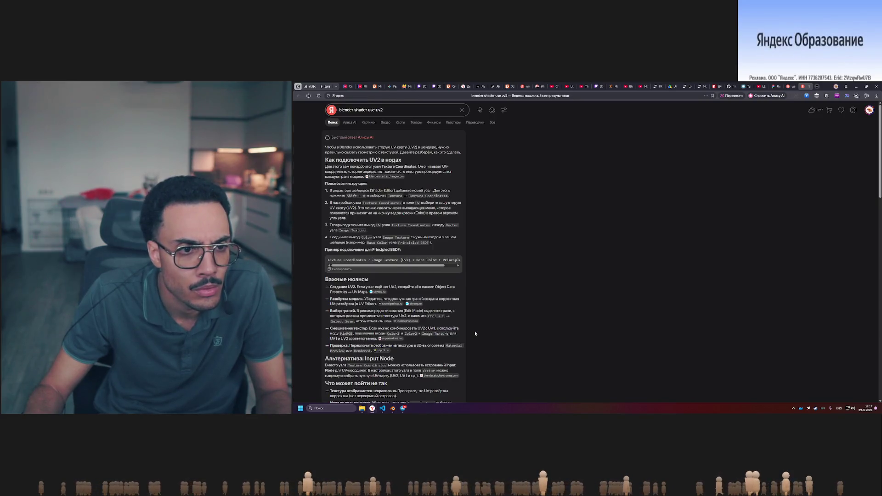
key("alt+Tab")
left_click_drag(476, 334, 436, 319)
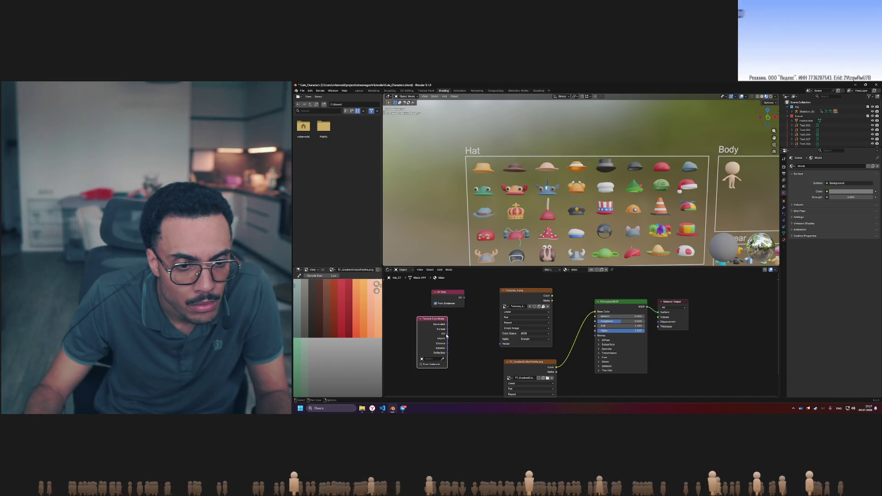
key("shift+a")
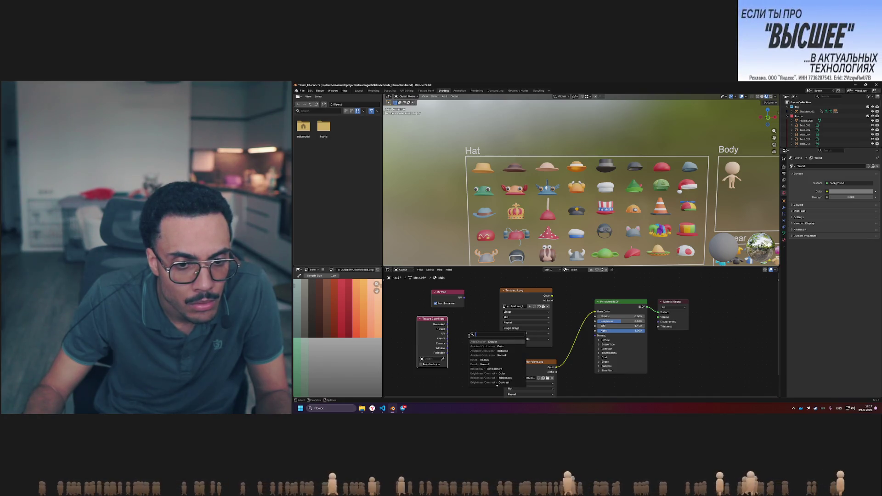
scroll(508, 377, "down", 10)
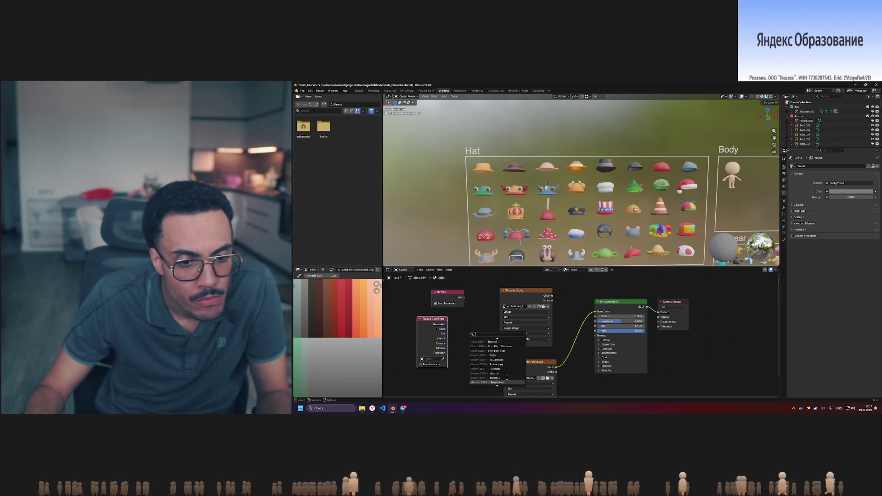
scroll(506, 374, "down", 5)
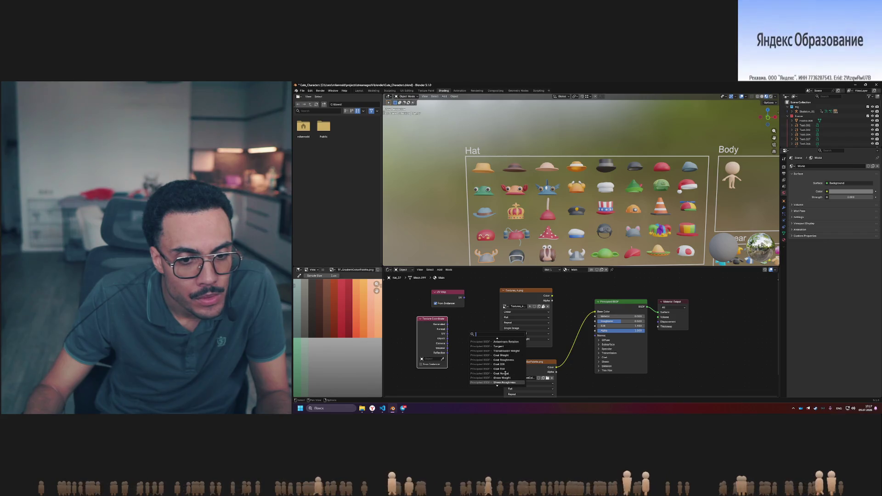
scroll(502, 369, "down", 5)
key("Escape")
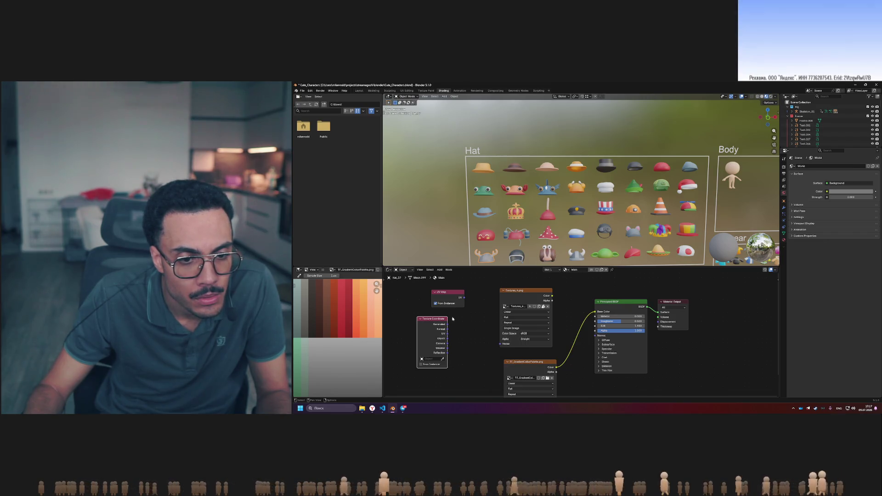
key("x")
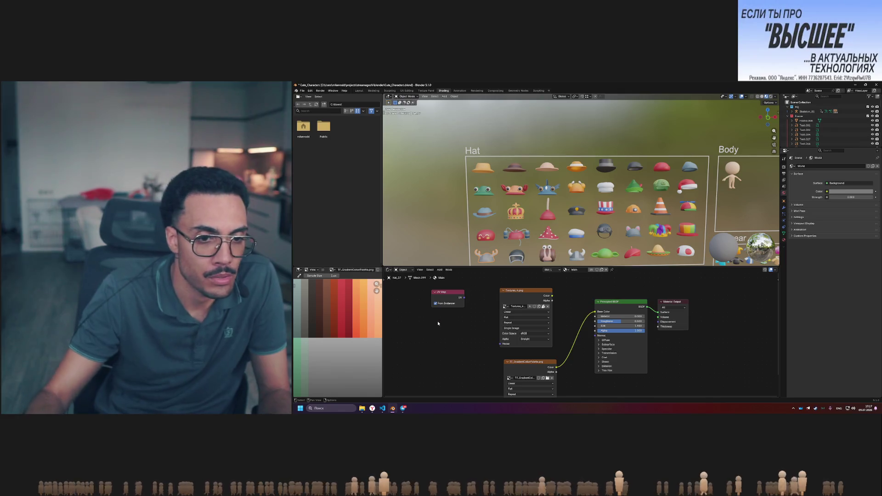
Dismiss Blender's node menus without adding a texture node and return to the UV2 search results
left_click(535, 293)
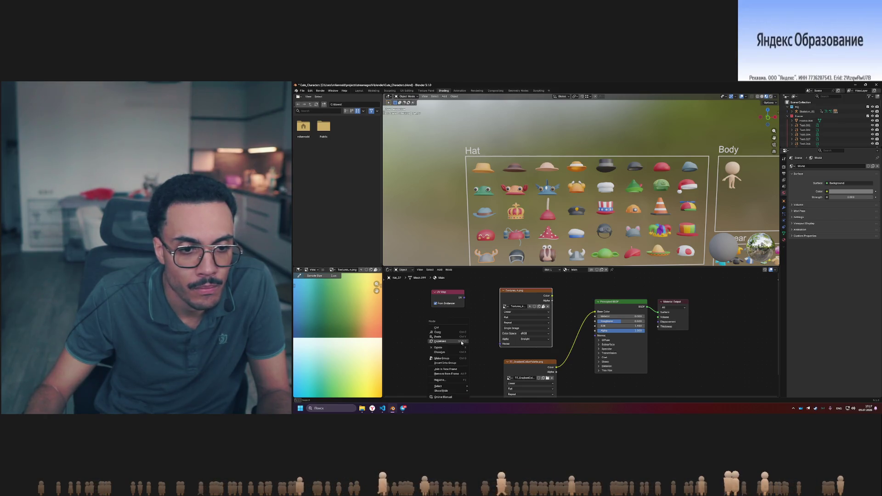
left_click(487, 330)
right_click(454, 330)
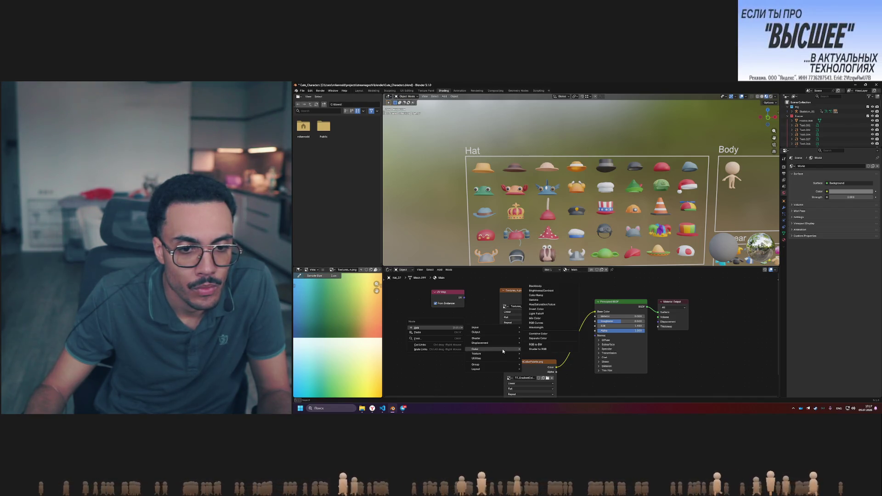
mouse_move(494, 354)
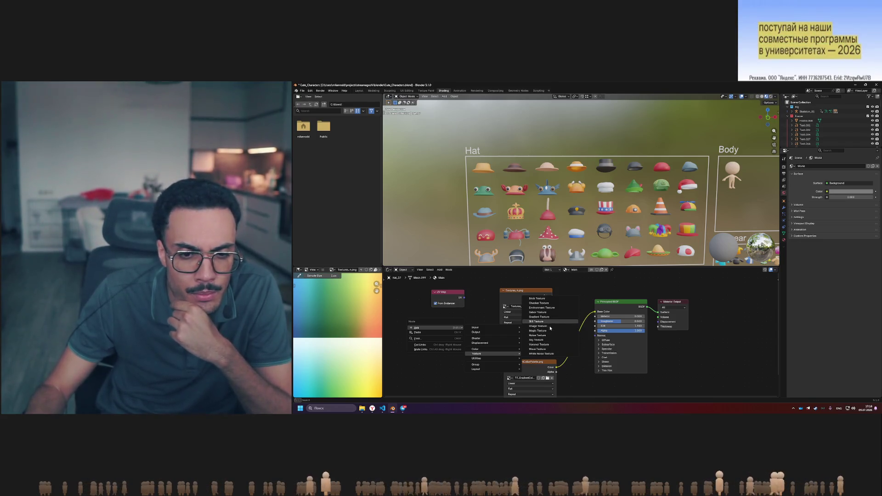
key("Up")
key("Up")
key("Up")
key("Up")
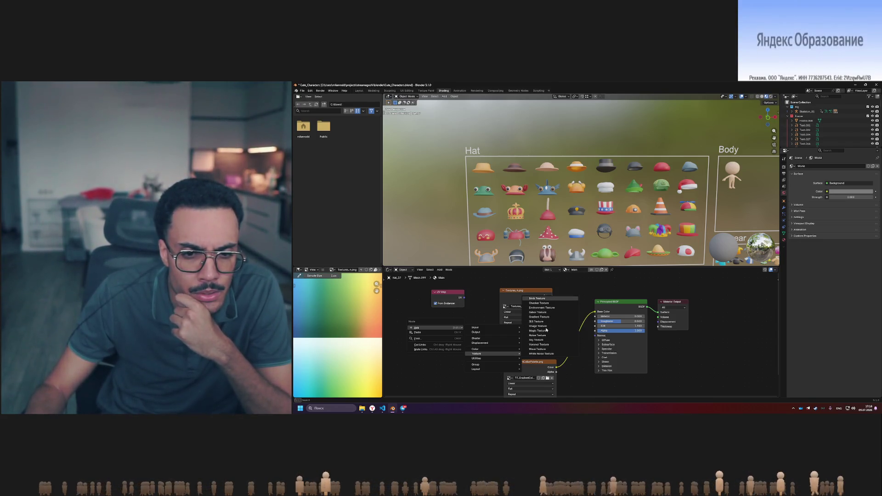
key("Escape")
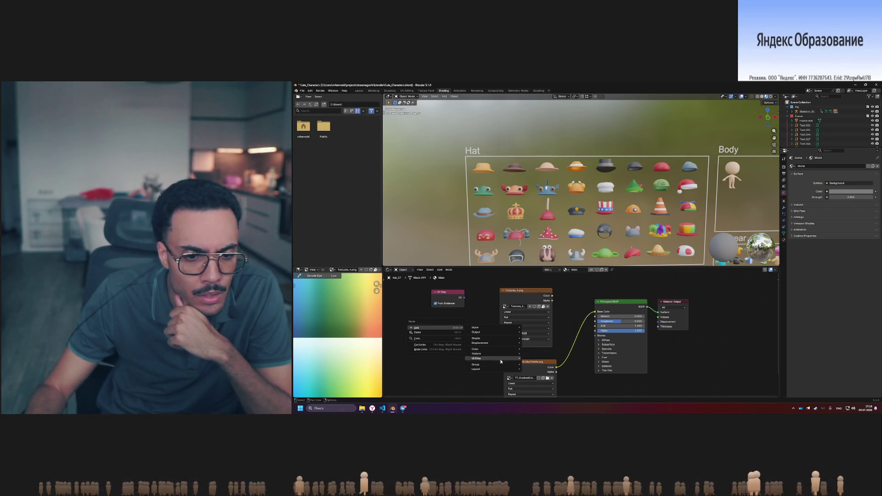
key("alt+Tab")
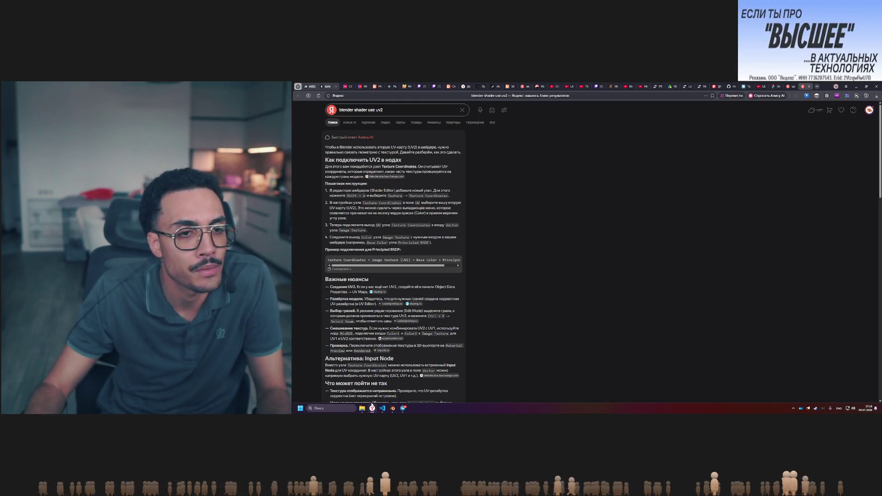
Add a Texture Coordinate node left of the image textures, then return to the browser's answer
key("alt+Tab")
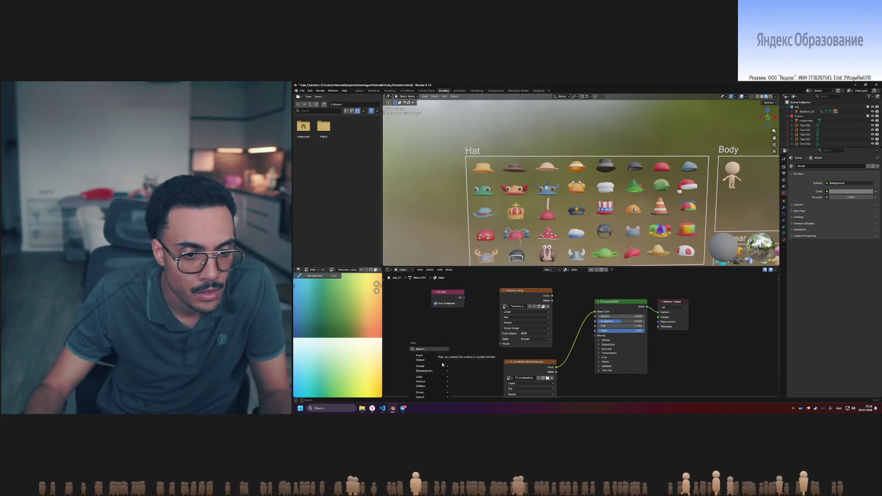
type("se")
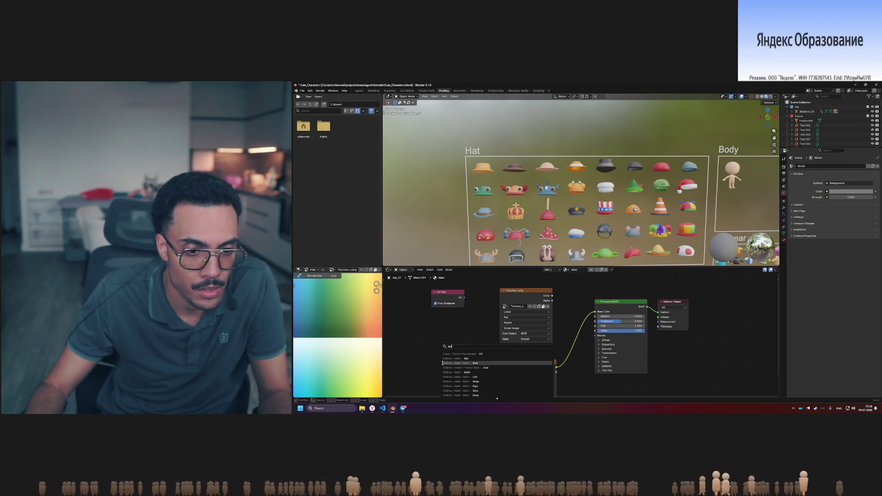
type("xture")
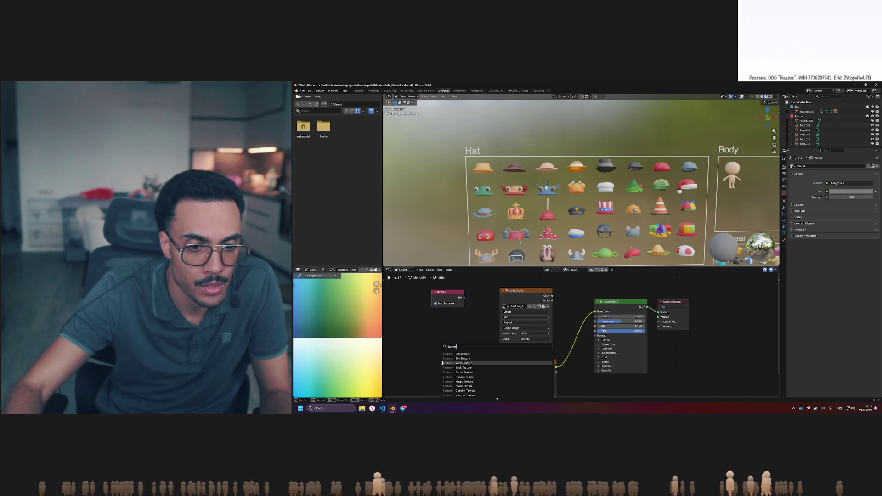
type(" coor")
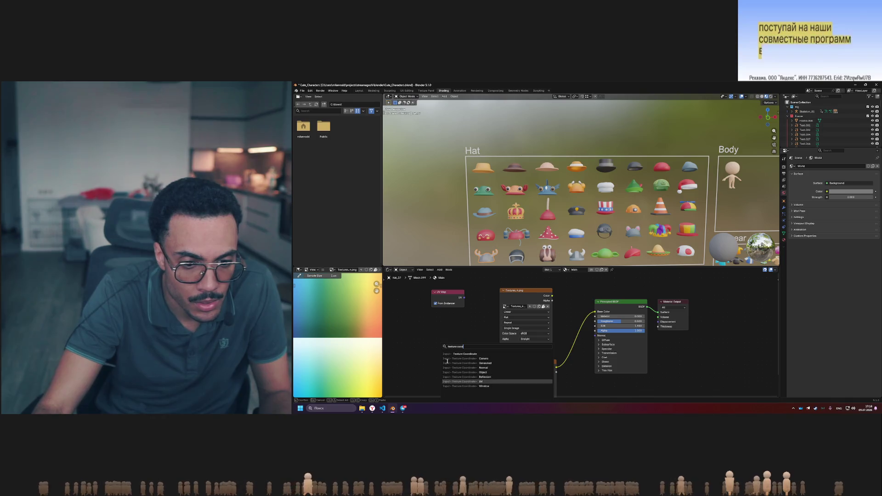
left_click(445, 381)
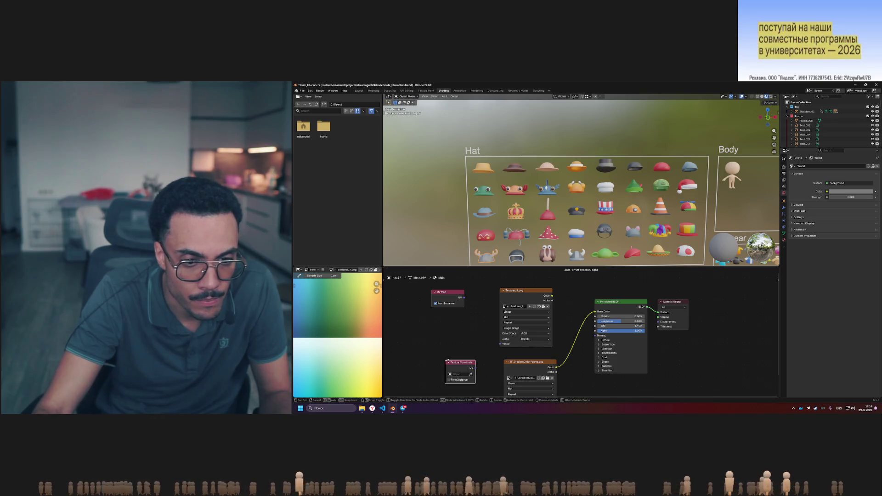
left_click(430, 336)
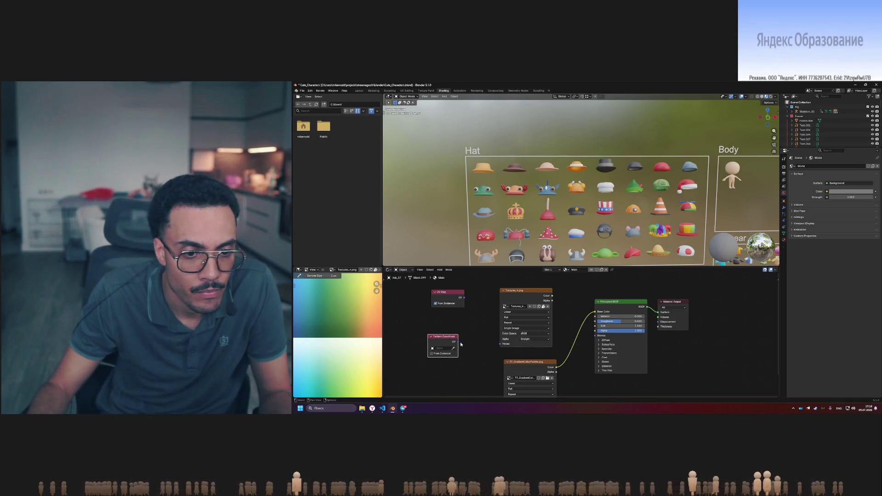
key("alt+Tab")
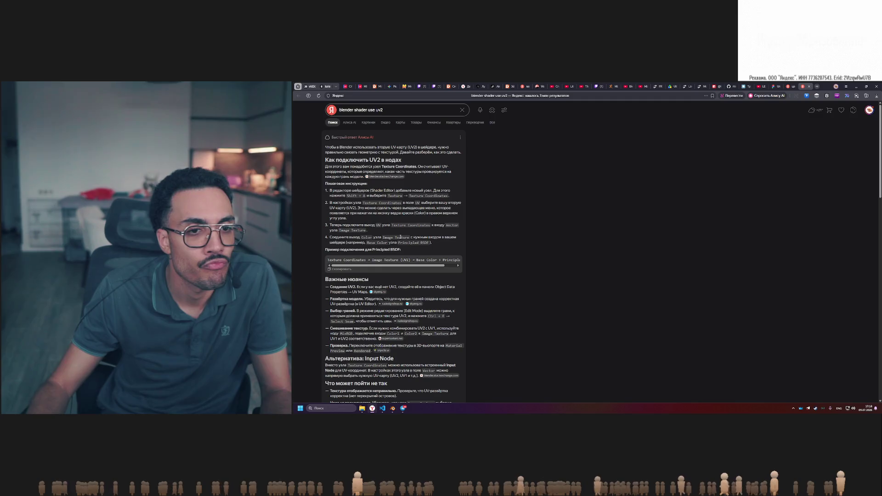
Link the Texture Coordinate UV output into the Textures_4 image's Vector input
key("alt+Tab")
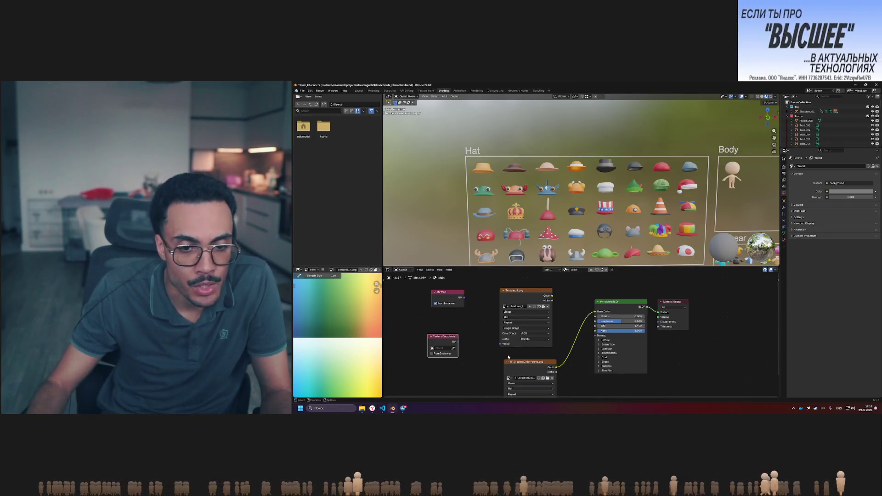
left_click_drag(455, 342, 503, 346)
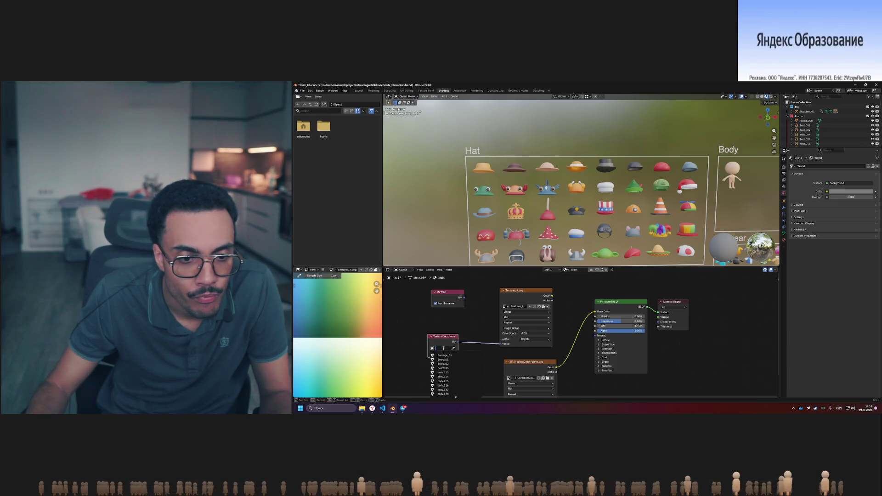
key("Escape")
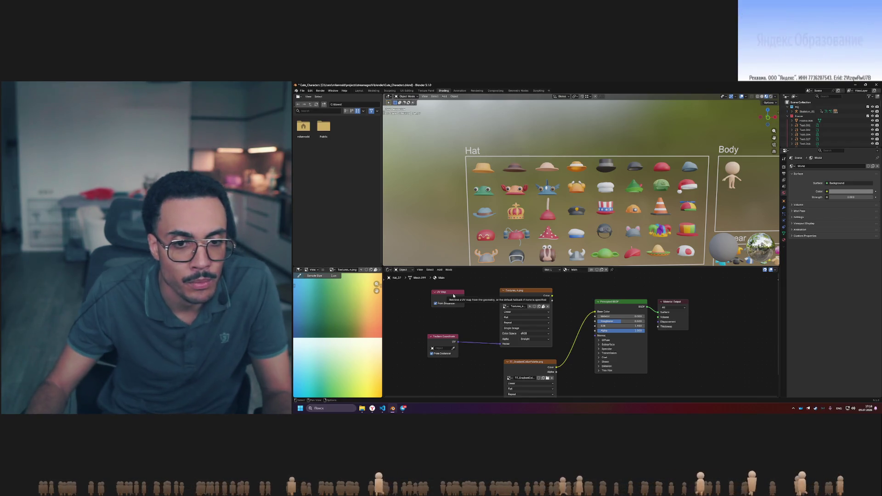
left_click(454, 296)
right_click(462, 295)
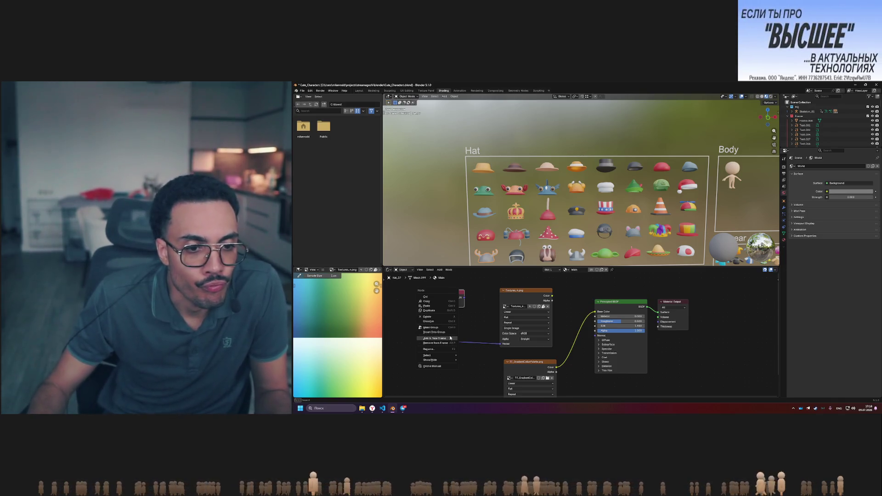
key("alt+Tab")
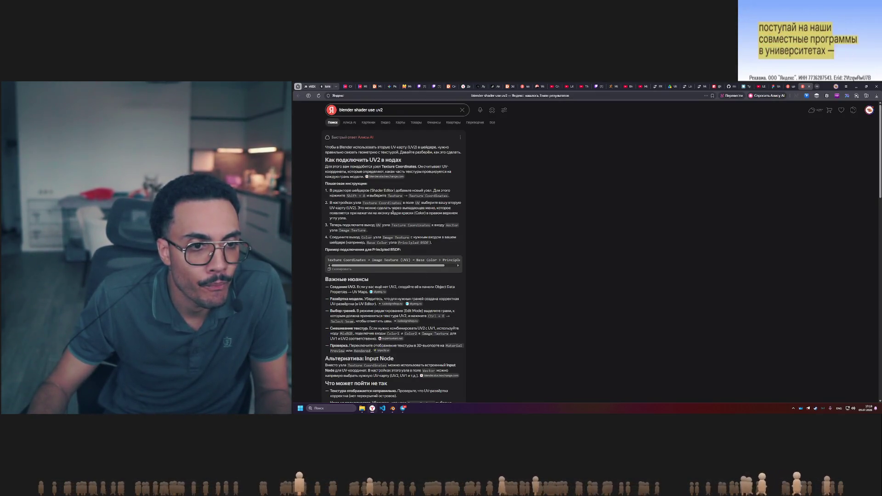
Scroll the results to the 'Что может пойти не так' section, then return to Blender
scroll(393, 210, "down", 3)
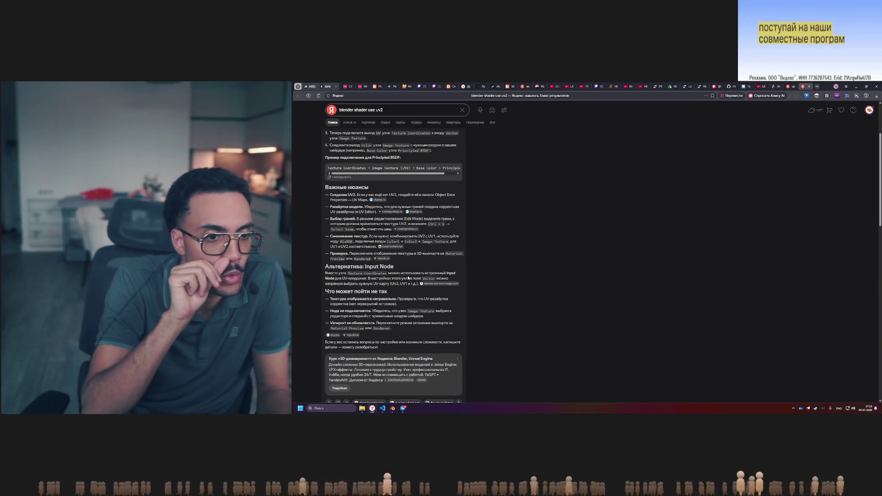
key("alt+Tab")
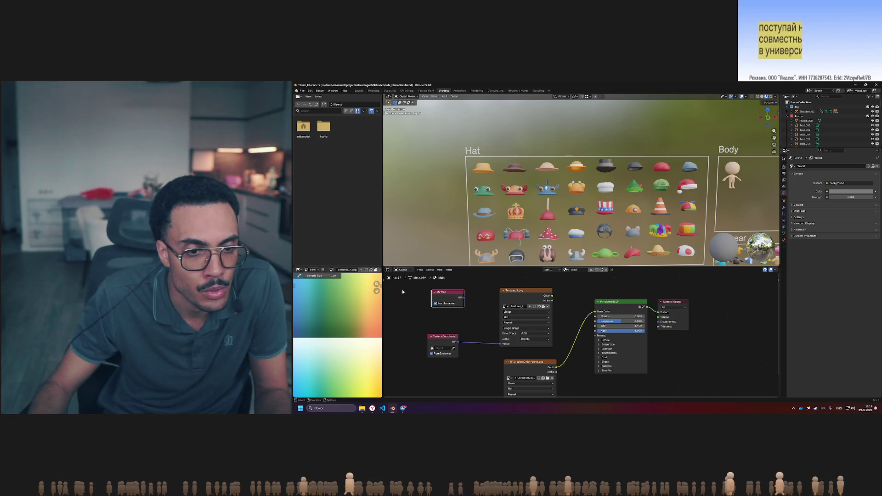
Feed the UV Map node's UV output into the Textures_4 Vector input with From Instancer enabled
scroll(417, 298, "up", 1)
key("alt+Tab")
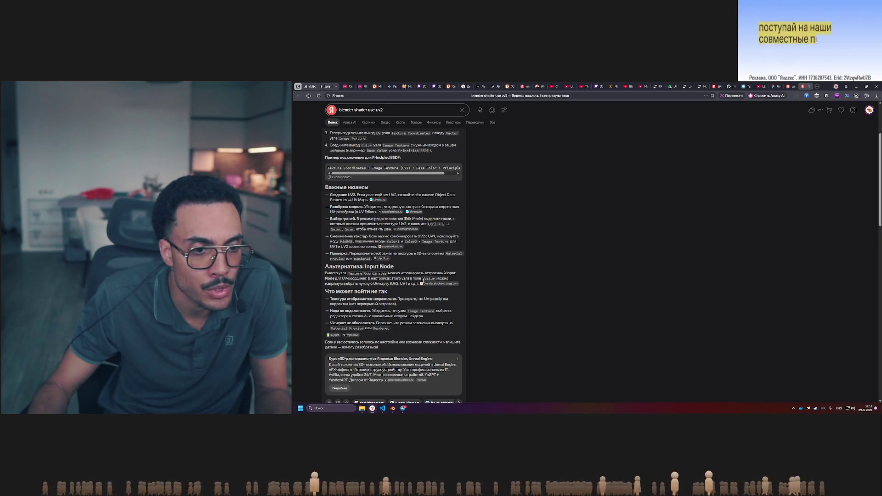
key("alt+Tab")
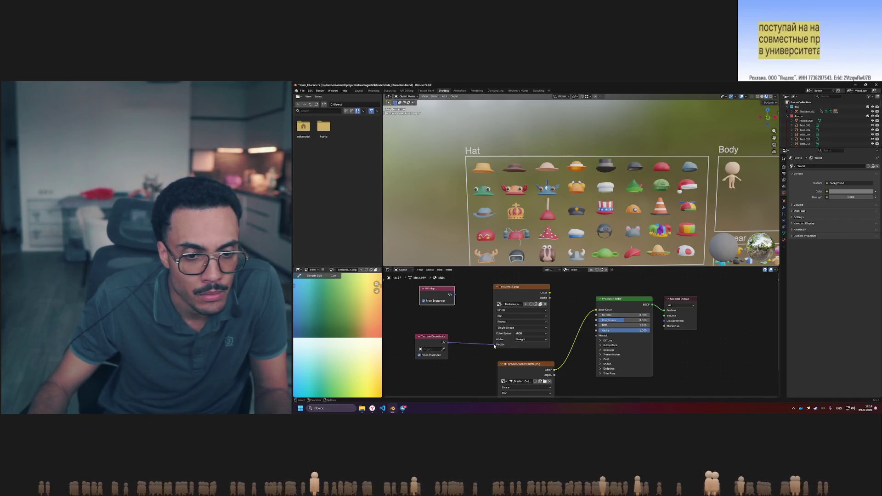
left_click_drag(448, 343, 503, 347)
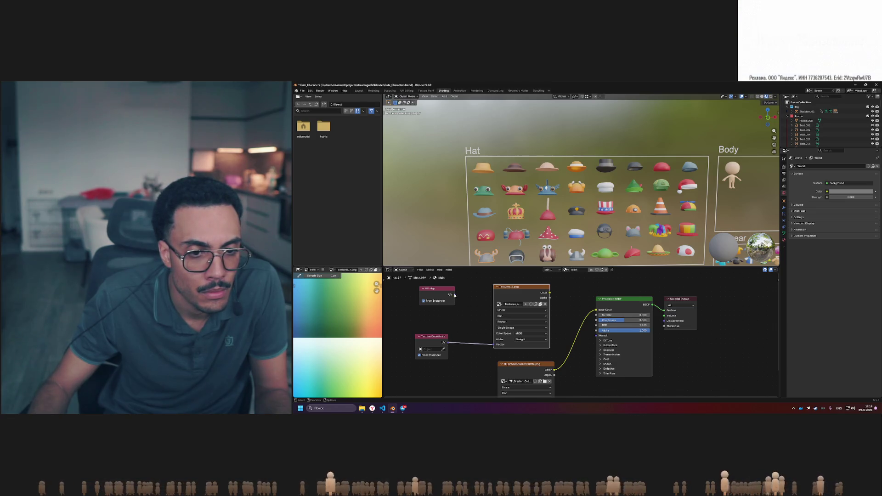
left_click_drag(495, 347, 488, 342)
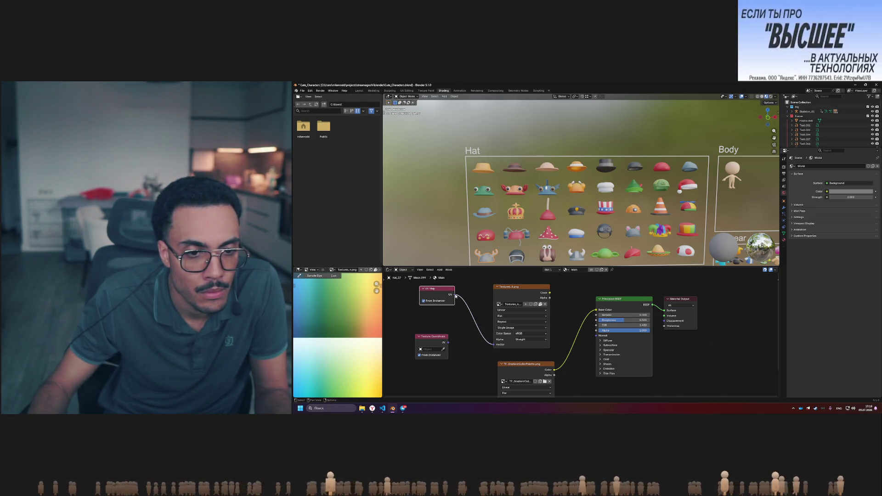
left_click(424, 301)
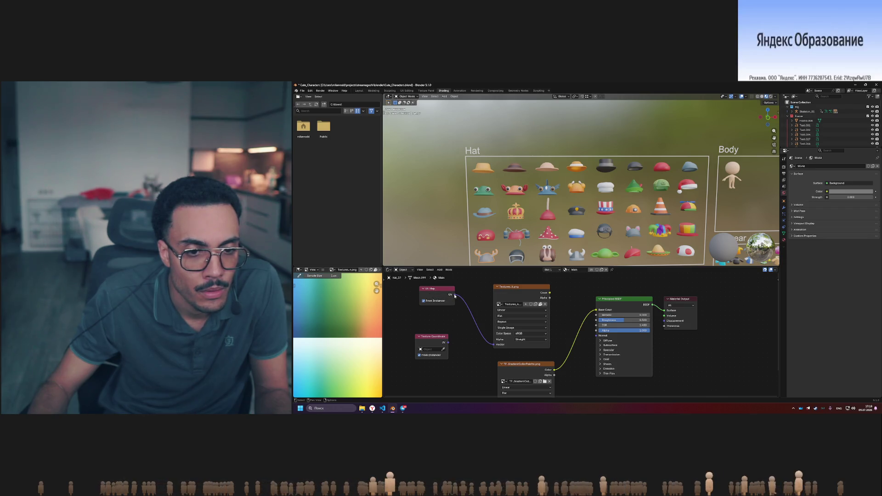
right_click(432, 299)
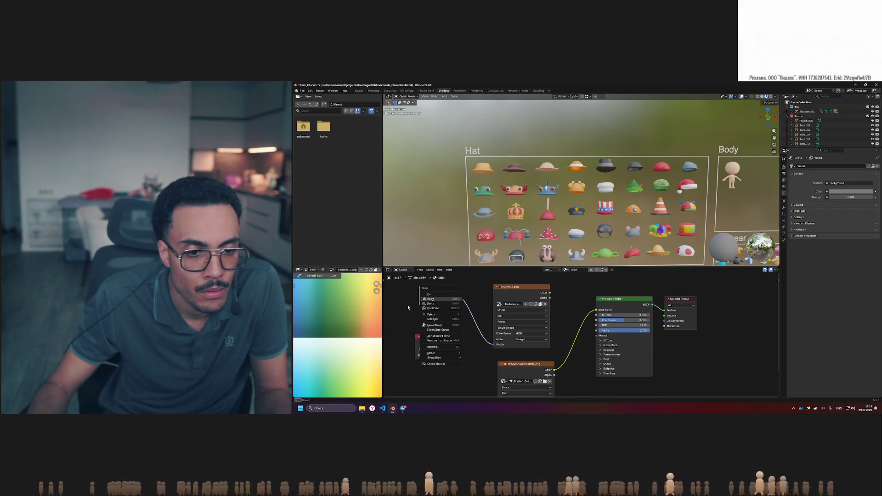
left_click(407, 305)
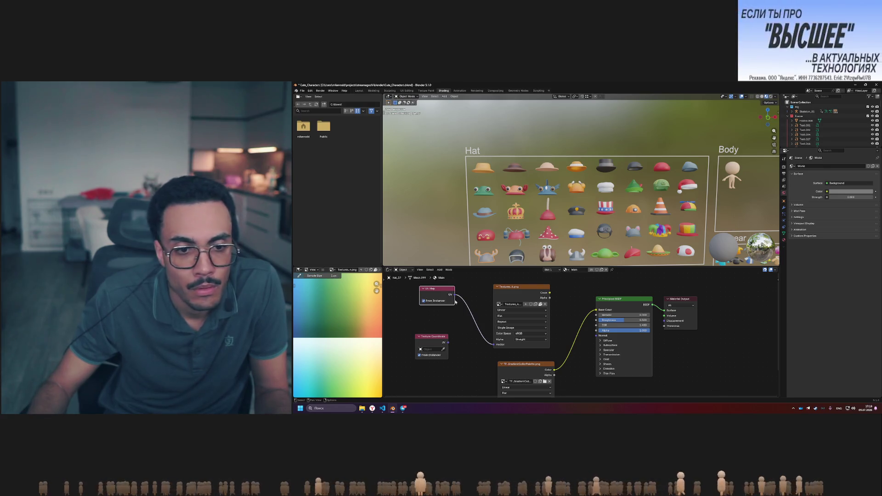
left_click(498, 345)
key("alt+Tab")
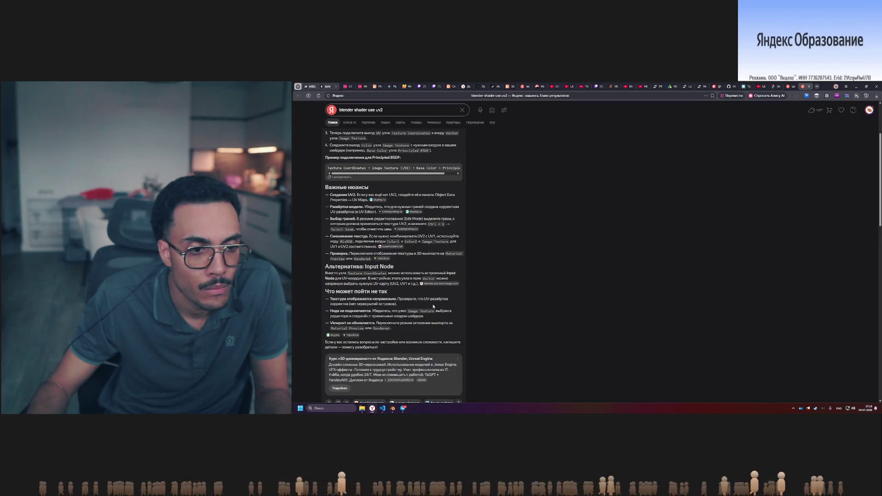
Add a new Image Texture node beside the UV Map node and try linking its Vector input
key("alt+Tab")
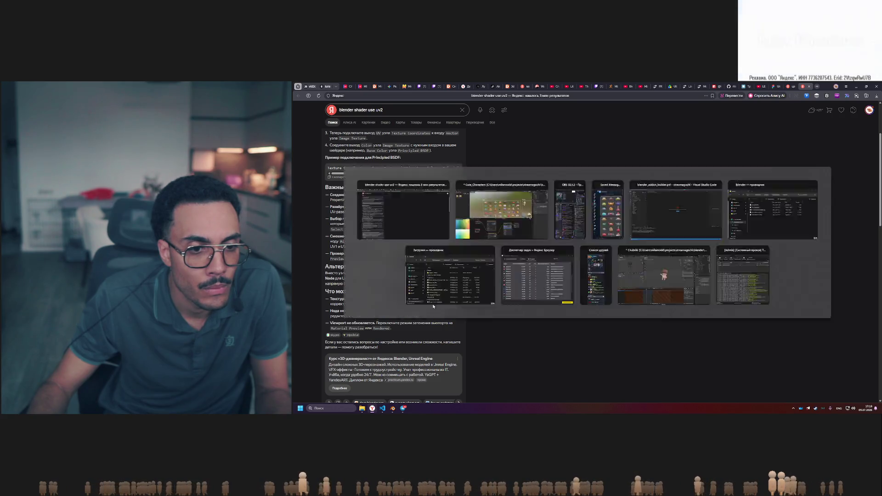
right_click(462, 320)
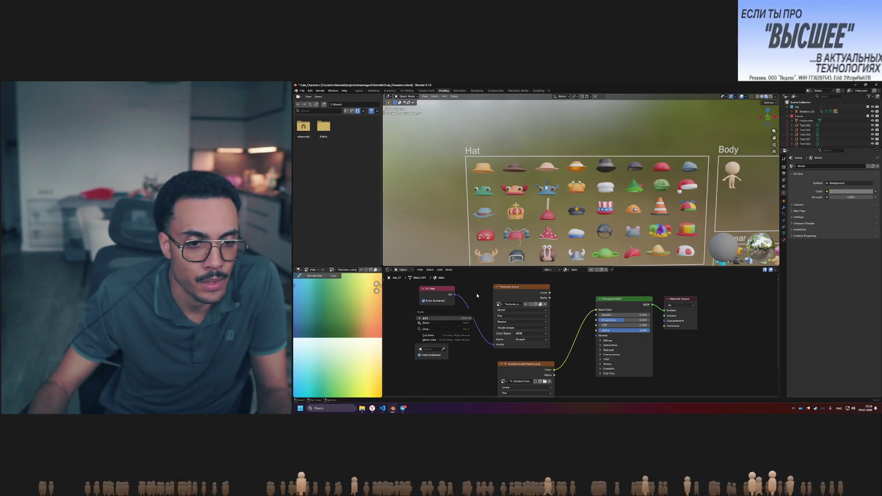
key("shift+a")
type("image")
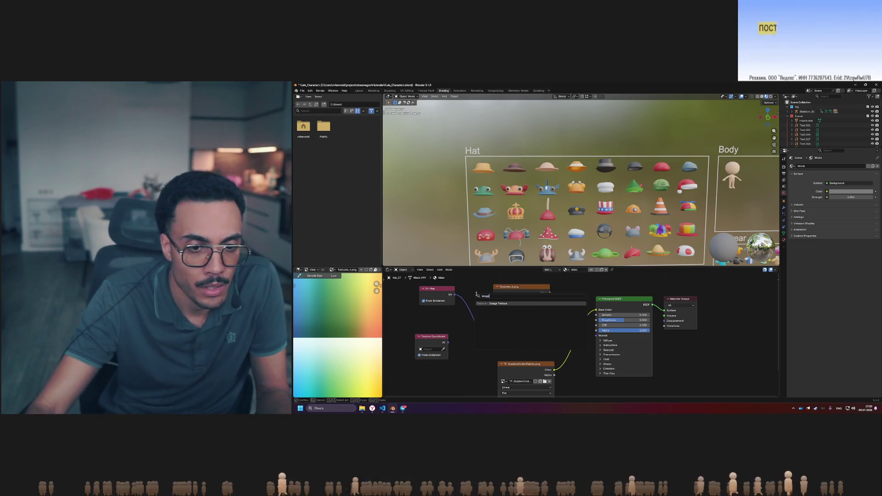
key("Return")
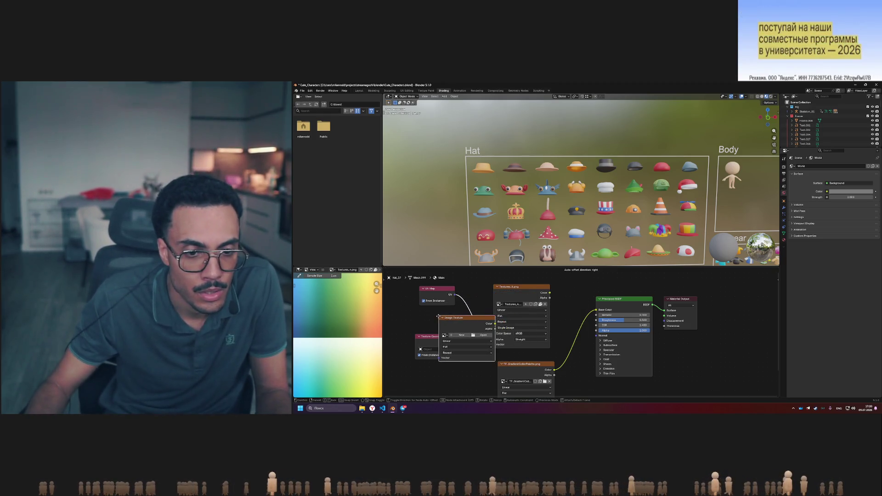
left_click(464, 319)
mouse_move(513, 322)
left_mouse_down()
mouse_move(503, 294)
mouse_move(478, 286)
left_mouse_up()
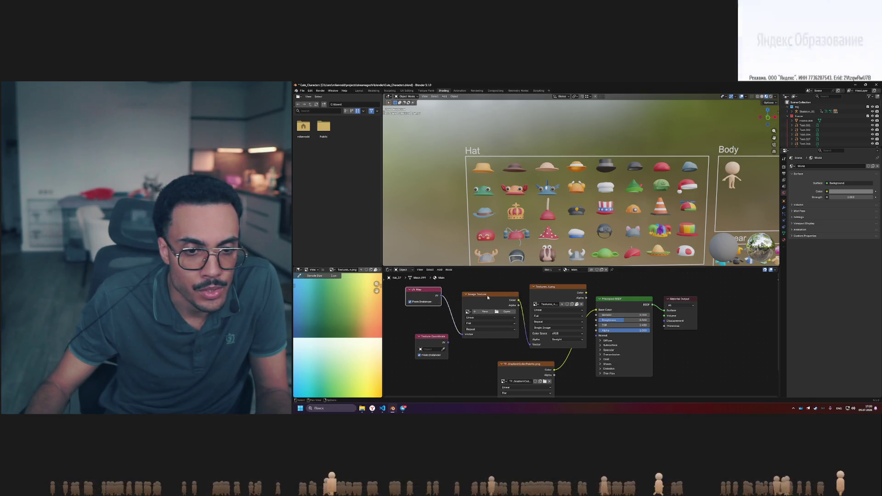
left_click(478, 286)
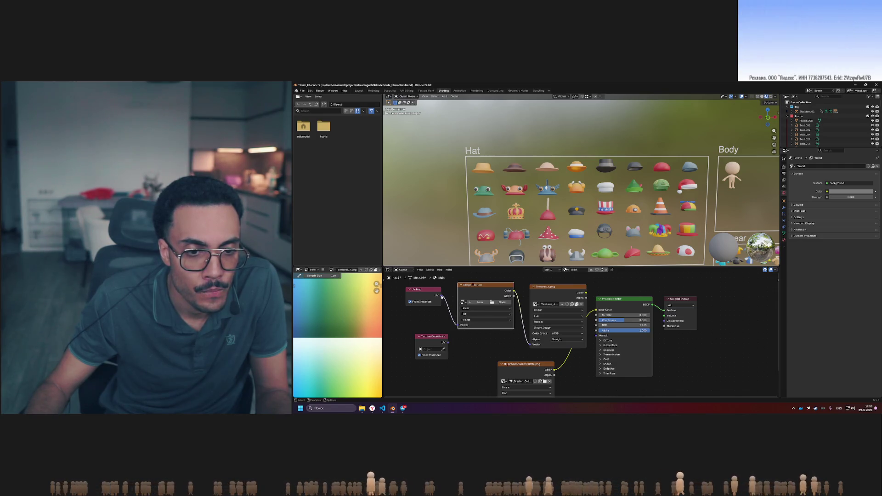
left_click_drag(460, 327, 461, 327)
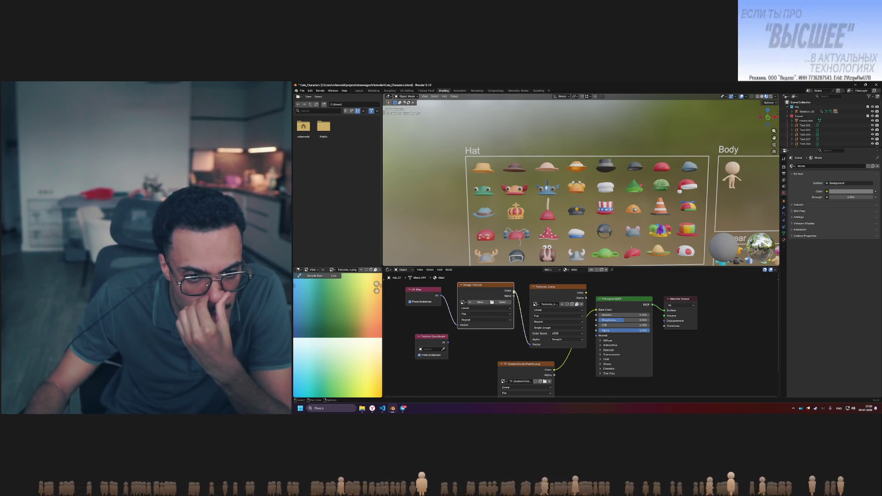
key("alt+Tab")
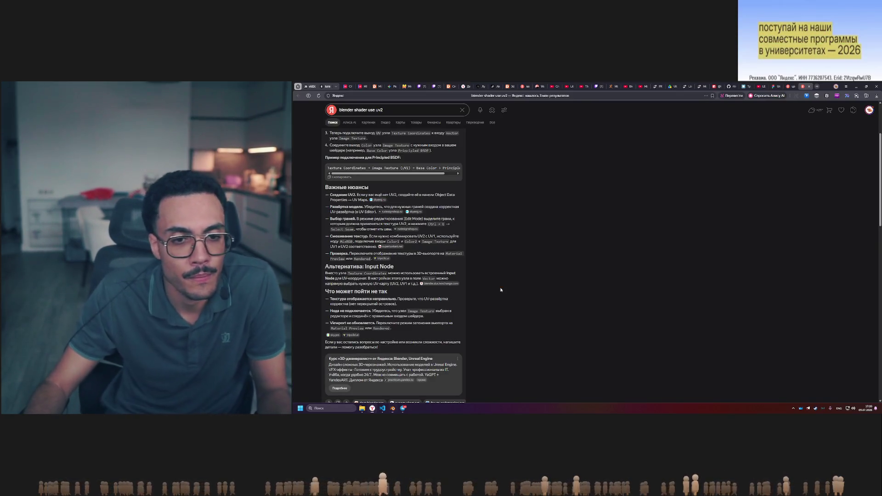
Rerun the 'blender shader use uv2' search in Google and expand the full AI overview
scroll(496, 294, "down", 5)
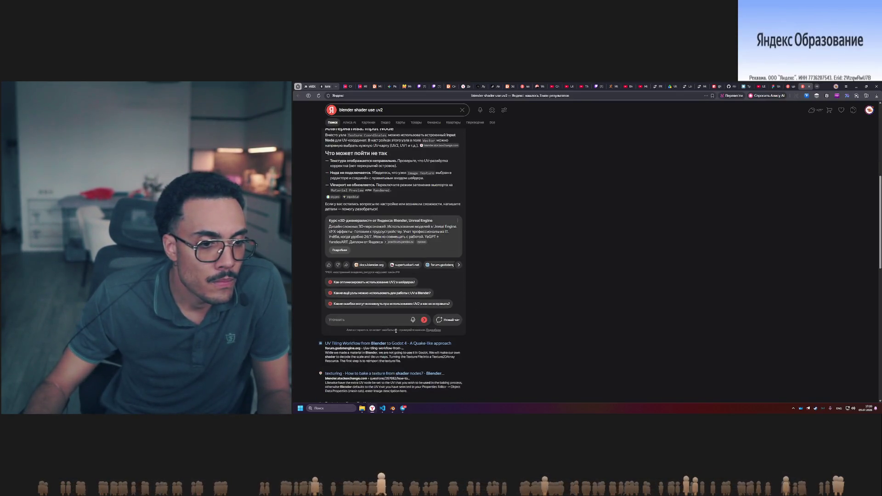
scroll(413, 353, "down", 3)
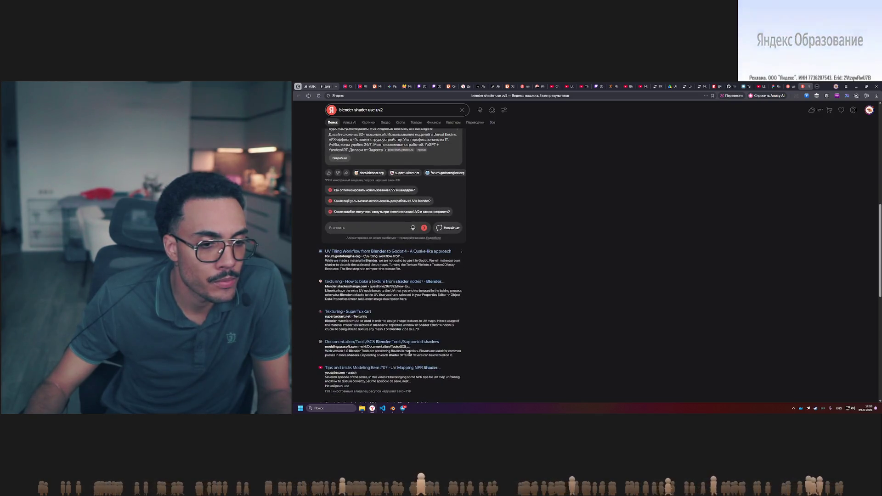
scroll(382, 366, "down", 5)
scroll(352, 378, "down", 5)
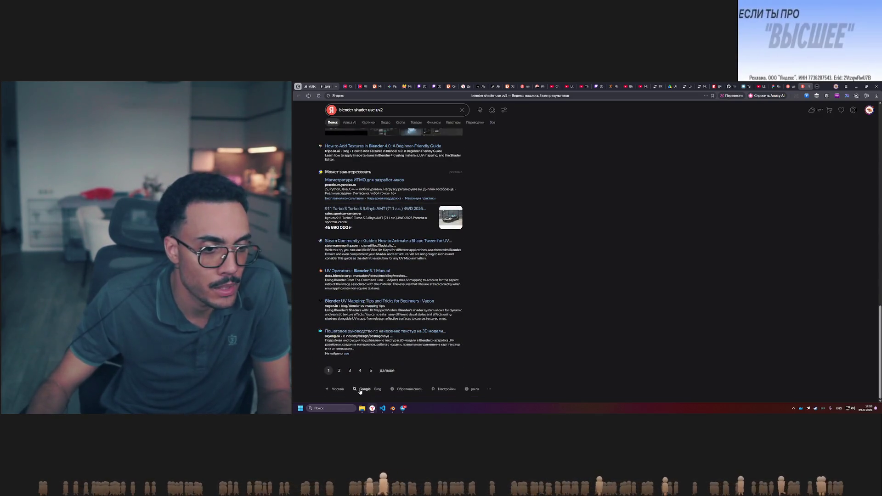
left_click(364, 389)
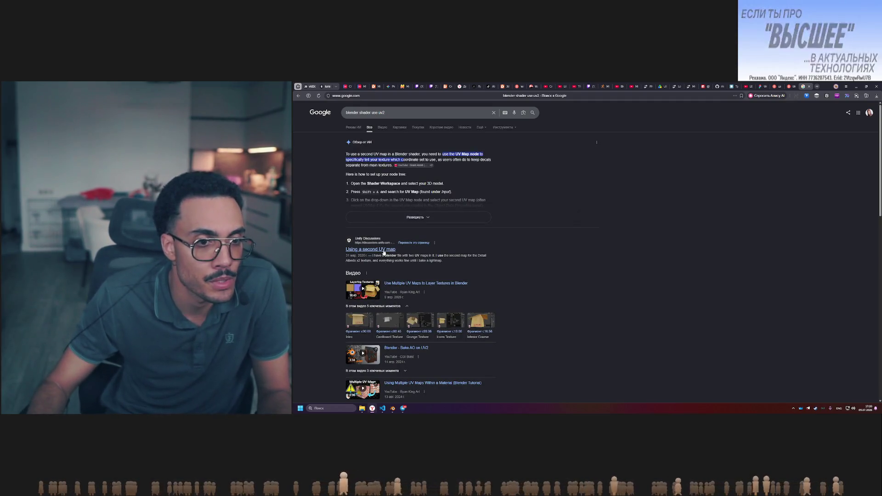
left_click(411, 215)
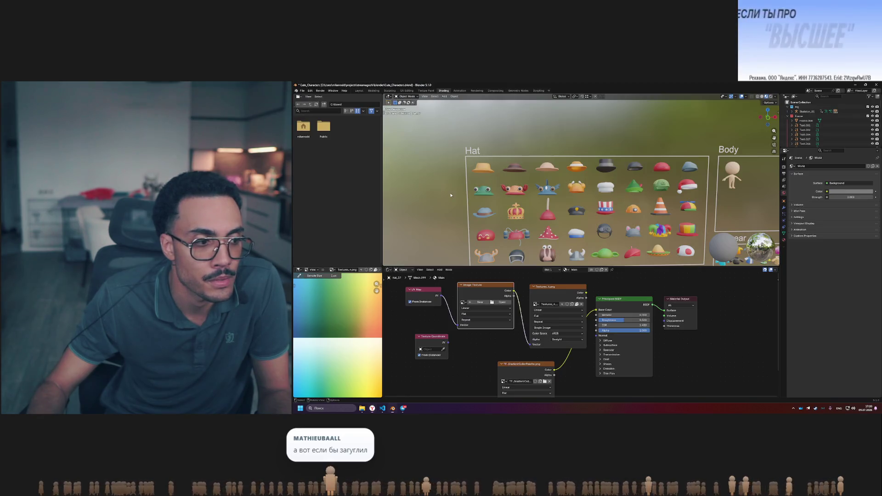
Compare the Google instructions with Blender and make the horned hat Hat_37 the active object
key("alt+Tab")
middle_click_drag(508, 323, 532, 333)
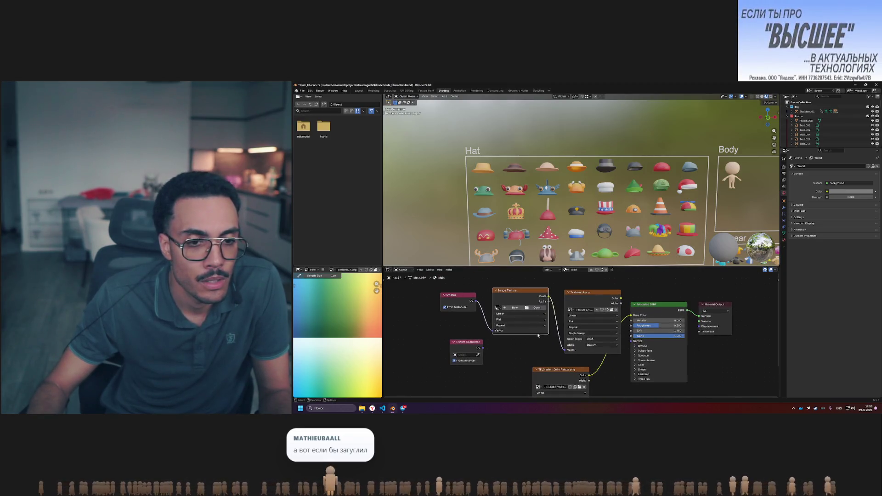
key("alt+Tab")
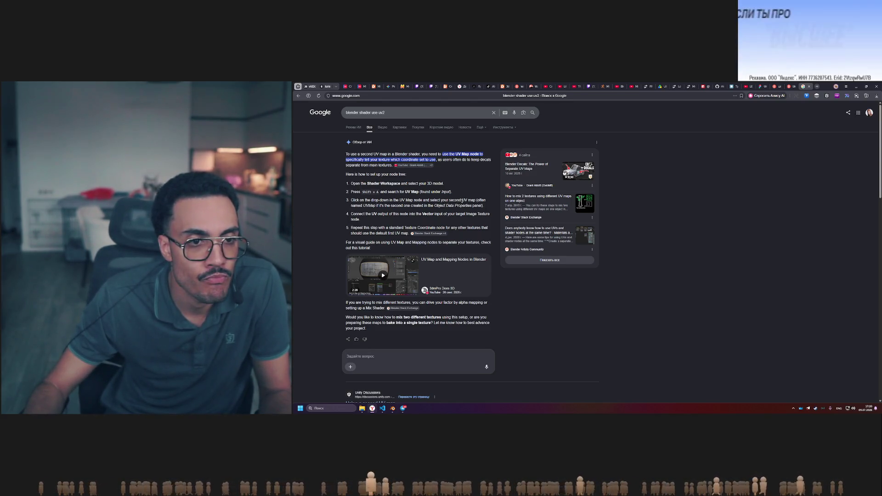
key("alt+Tab")
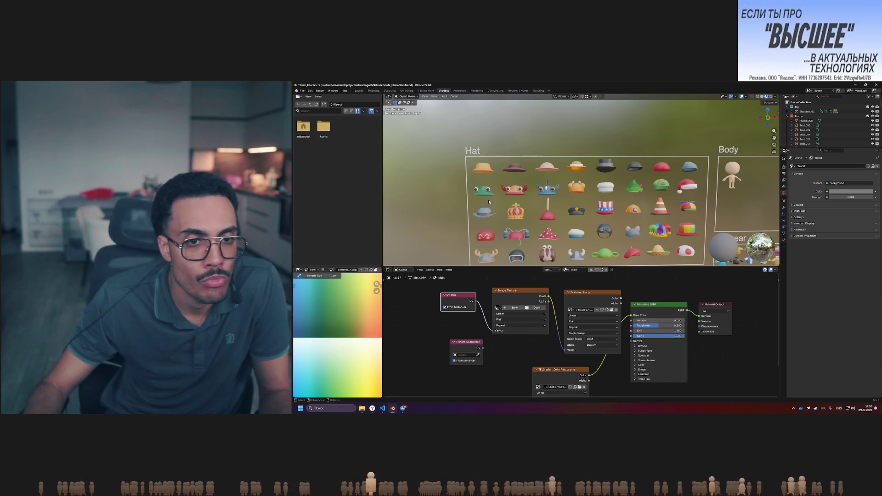
left_click(484, 173)
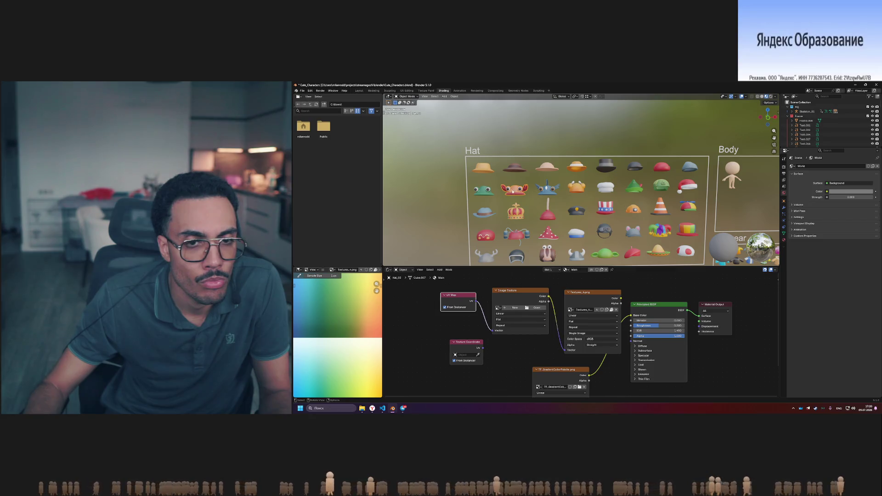
key("ctrl+z")
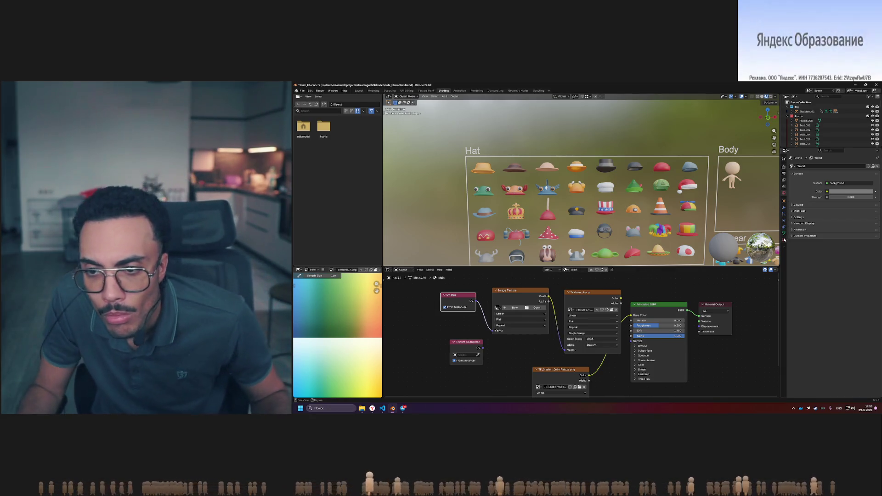
key("alt+Tab")
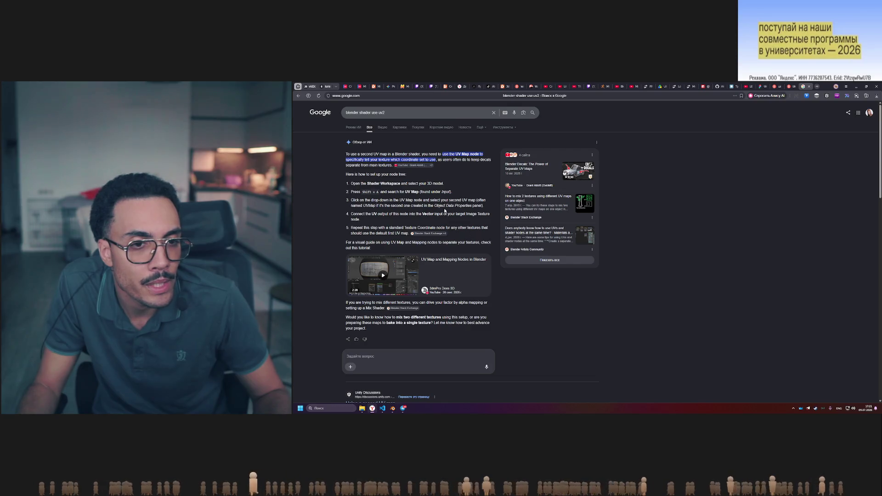
key("alt+Tab")
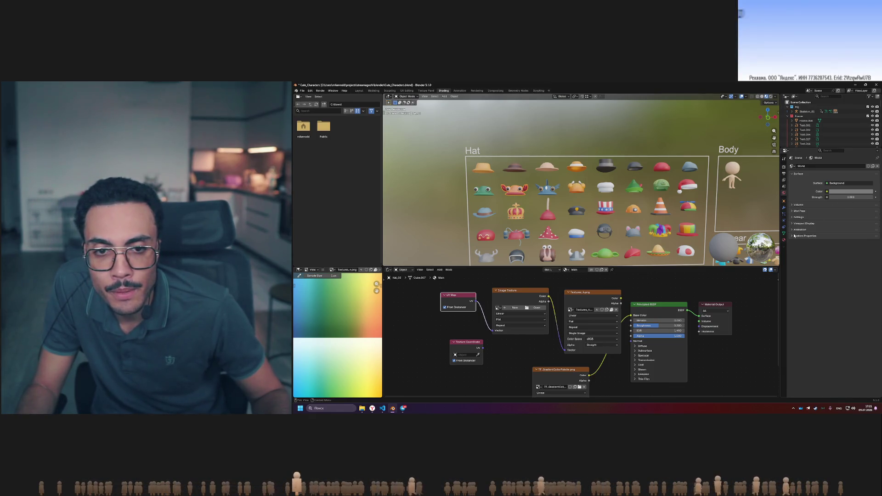
middle_click_drag(558, 232, 571, 206, "shift")
left_click(497, 233)
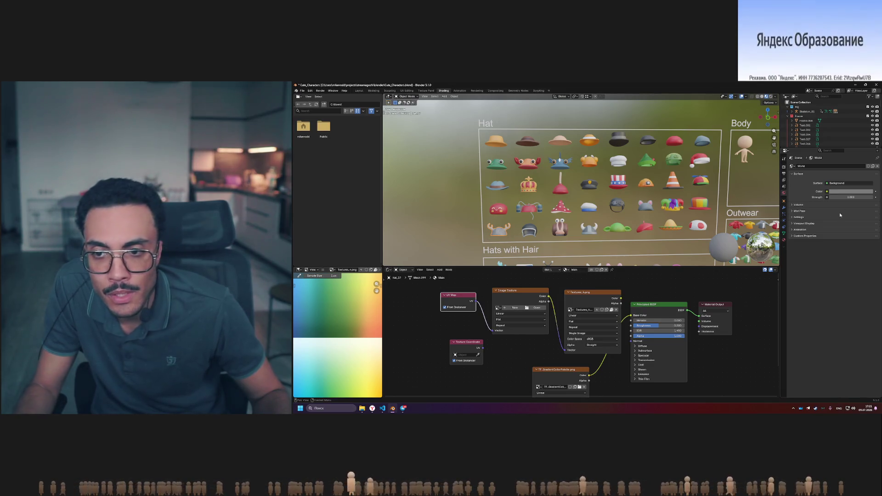
Add a second UV map, UVMap.001, to Hat_37 and delete the empty Image Texture node
left_click(785, 202)
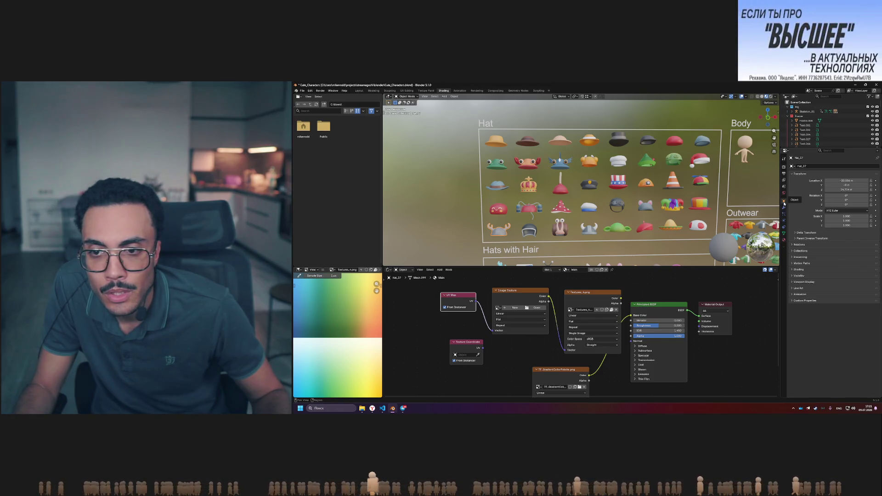
left_click(785, 233)
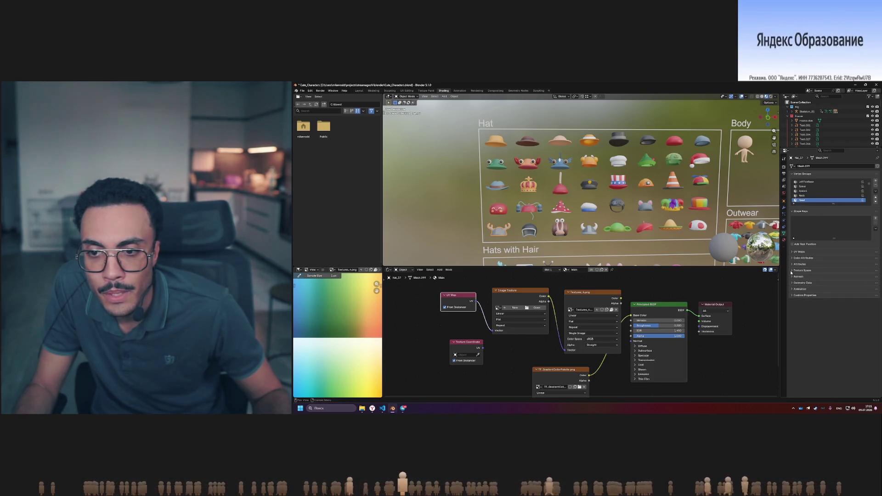
left_click(792, 251)
left_click(876, 259)
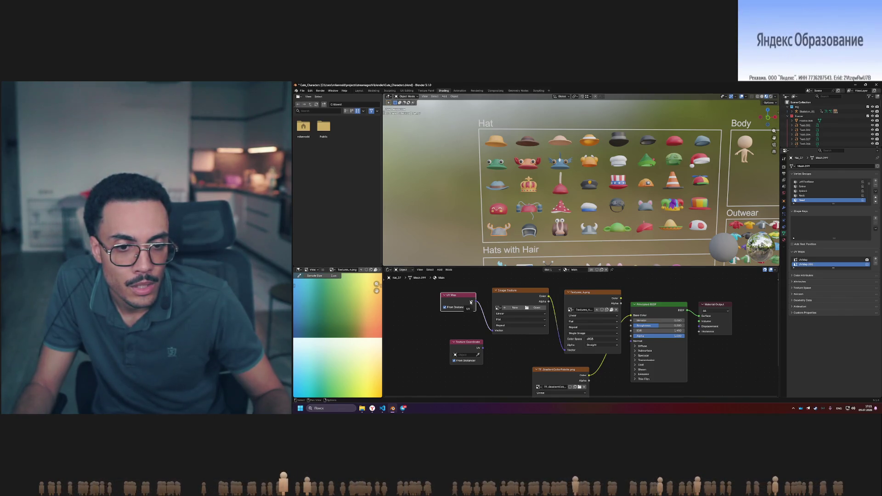
key("Delete")
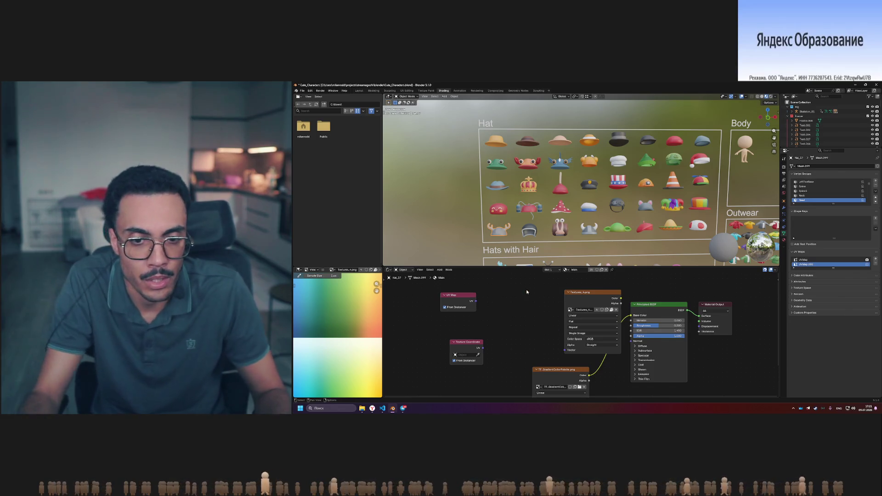
Delete the Textures_4.png and Texture Coordinate nodes from Hat_37's material
left_click(595, 294)
key("Delete")
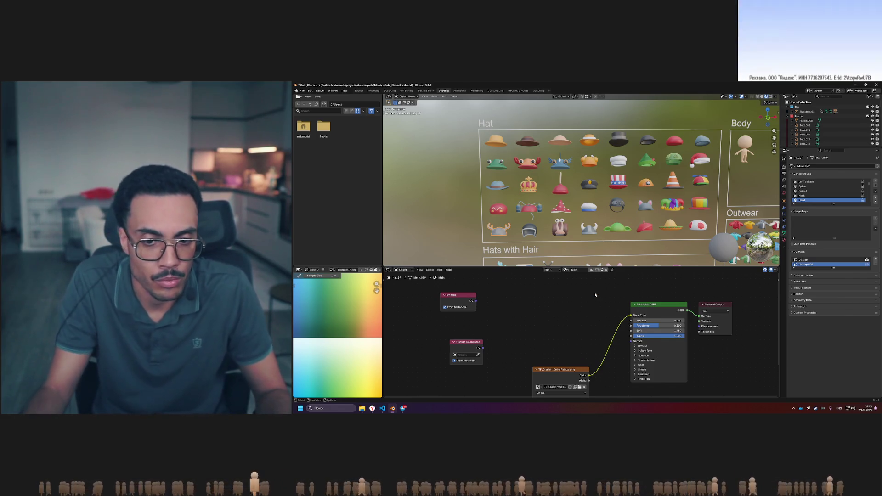
left_click(476, 348)
key("Delete")
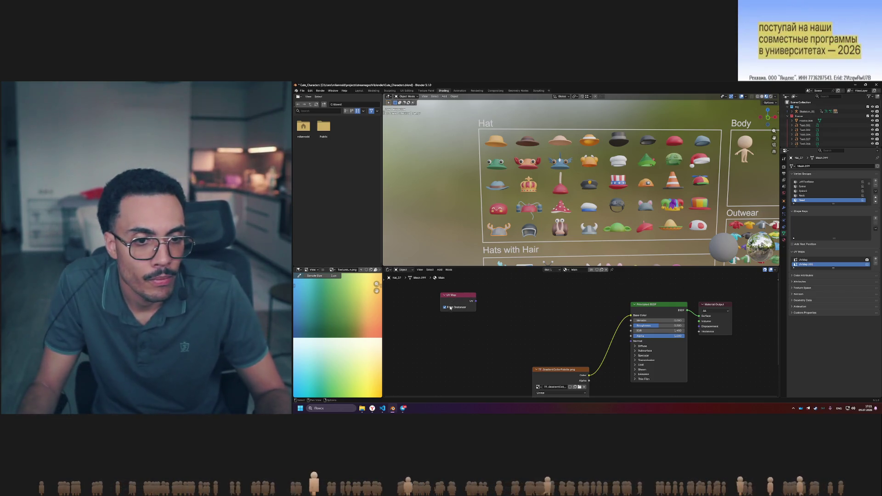
key("alt+Tab")
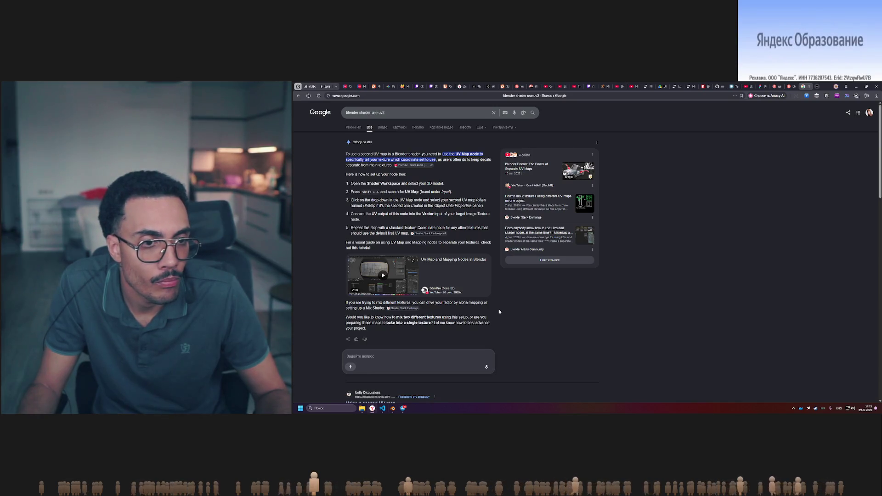
key("alt+Tab")
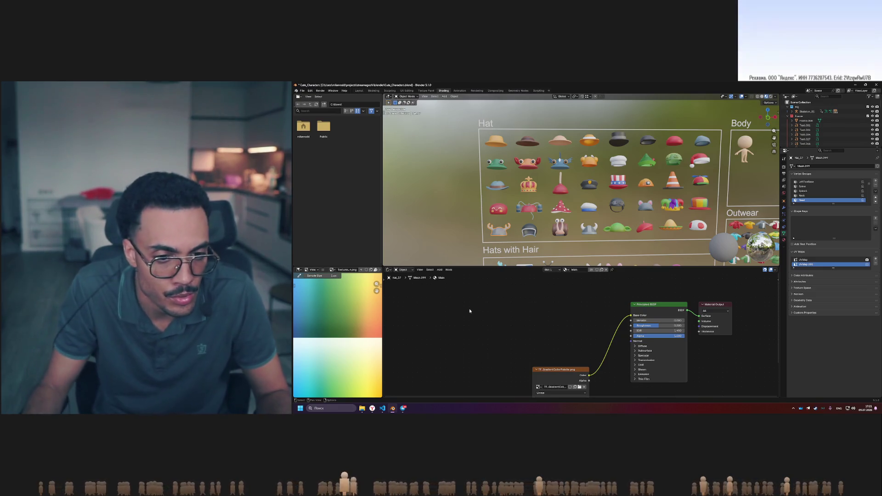
Add a UV Map node by searching 'uvm', then select the helmet hat to view its material
key("shift+a")
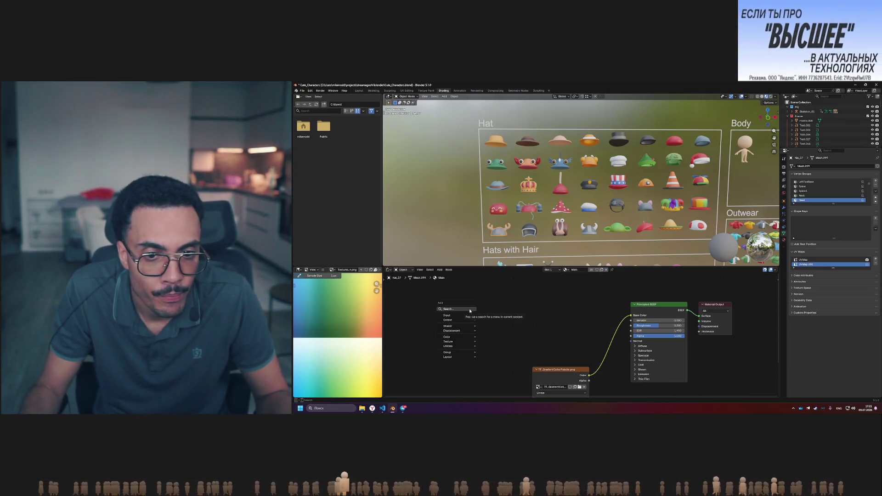
type("uv")
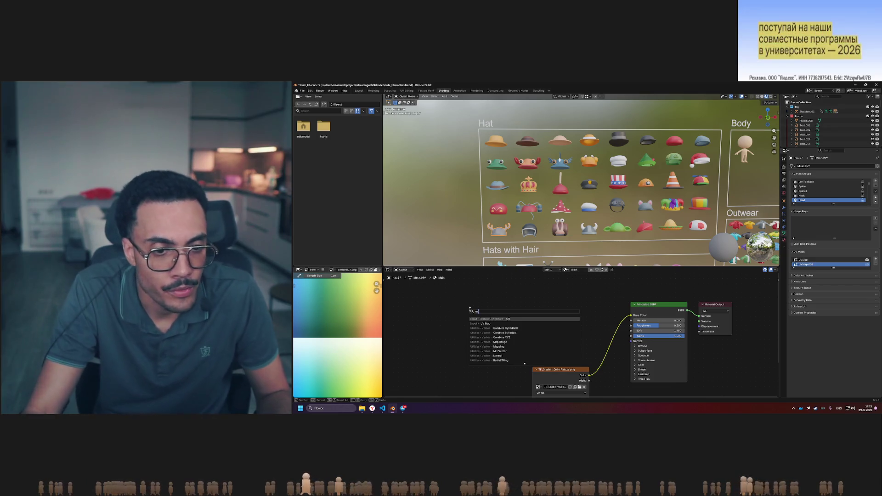
type("ma")
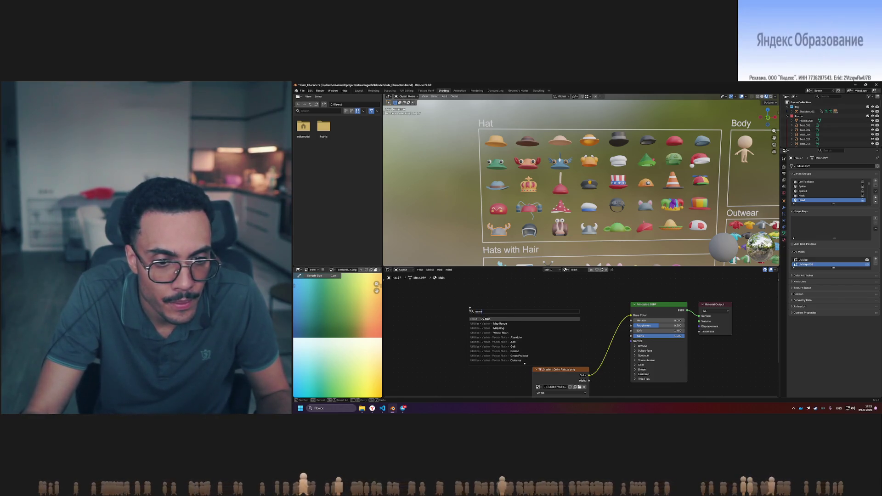
key("Return")
left_click(470, 311)
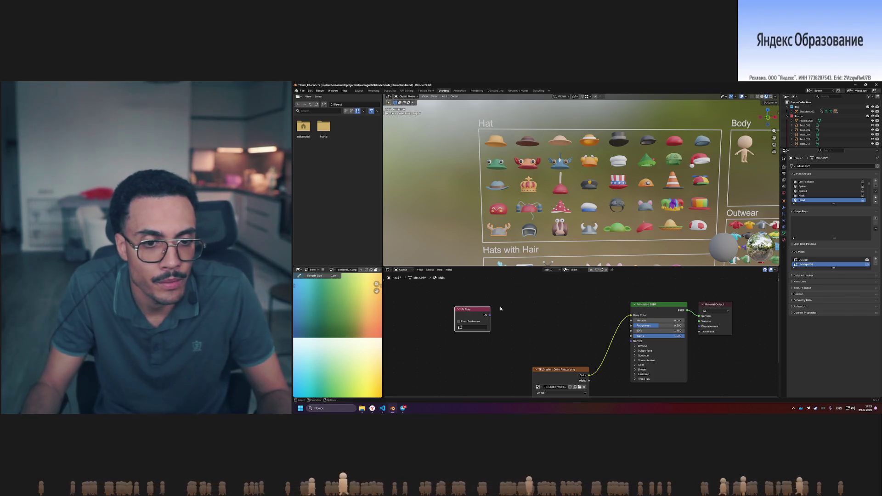
key("alt+Tab")
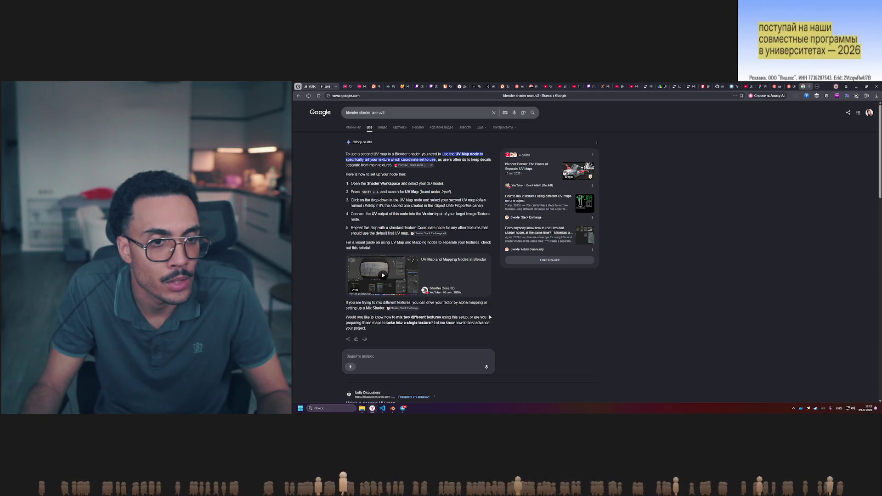
key("alt+Tab")
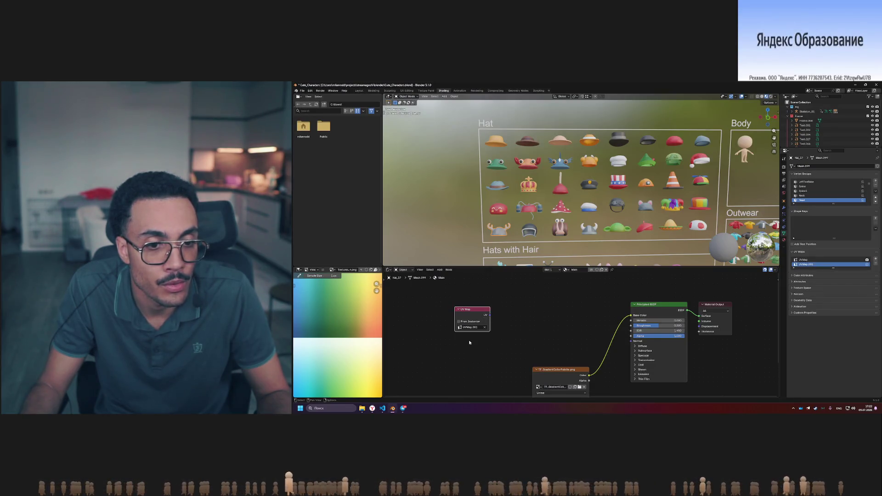
left_click(527, 232)
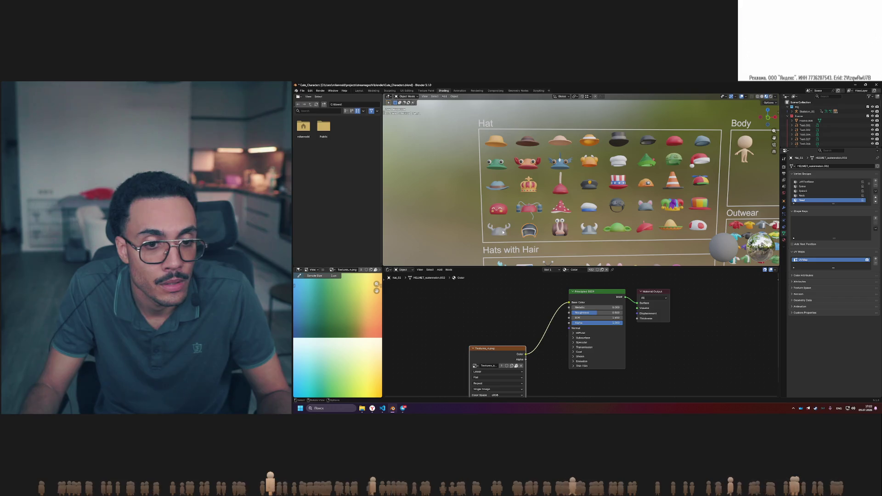
left_click(503, 232)
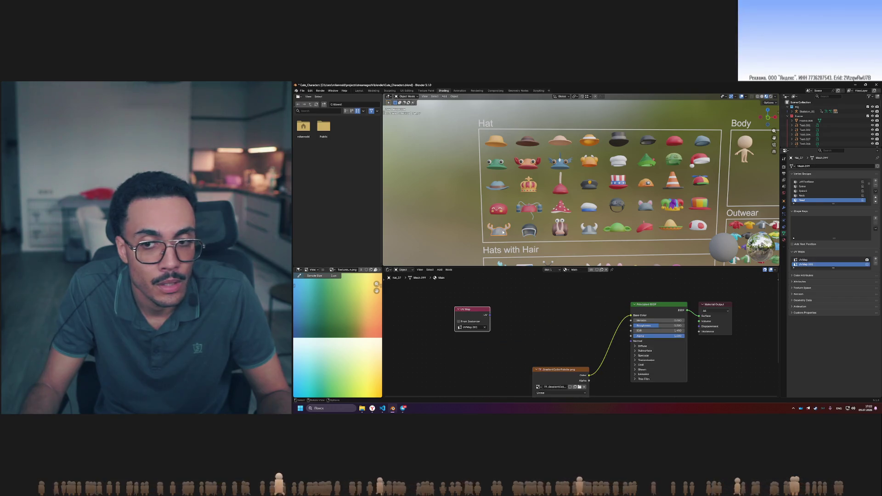
left_click(529, 232)
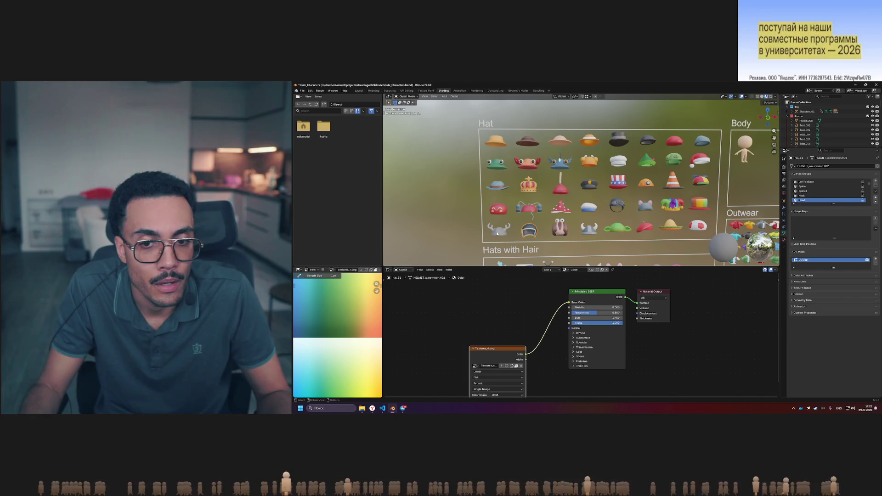
left_click(497, 233)
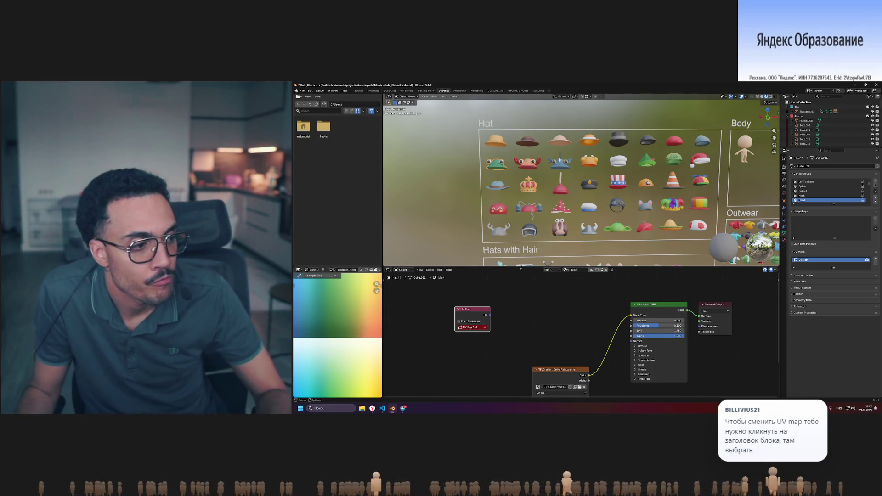
left_click(526, 167)
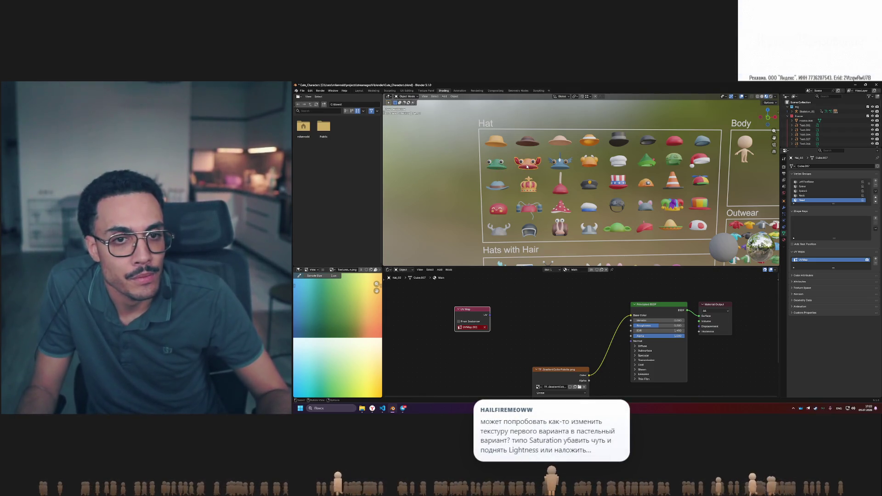
left_click(500, 168)
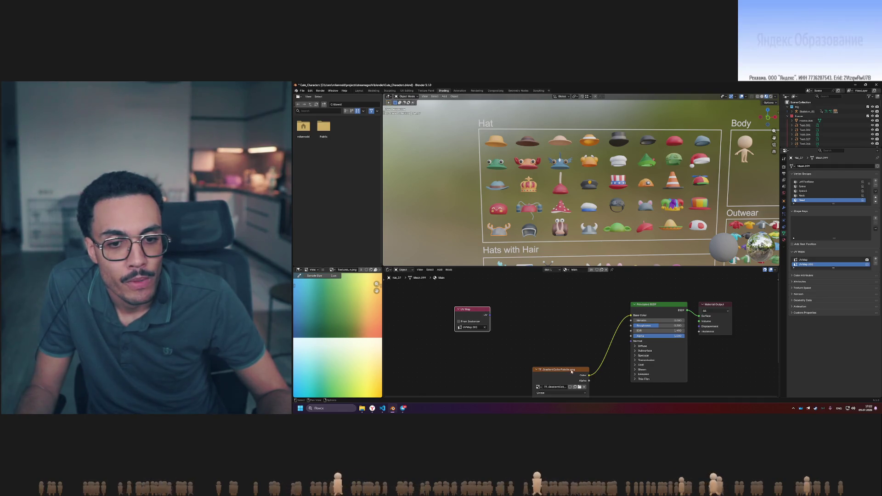
Connect the UV Map node, set to UVMap.001, to the gradient palette texture's Vector input and tidy the nodes
left_click_drag(571, 371, 516, 361)
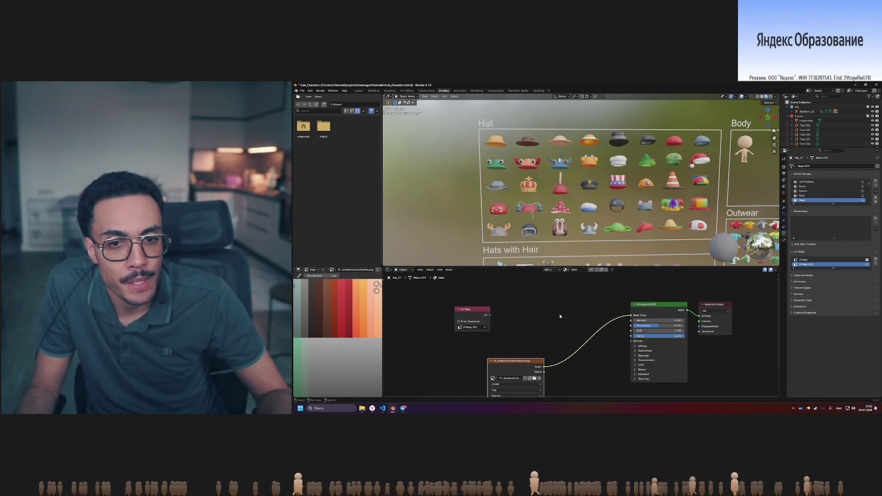
left_click_drag(475, 310, 480, 304)
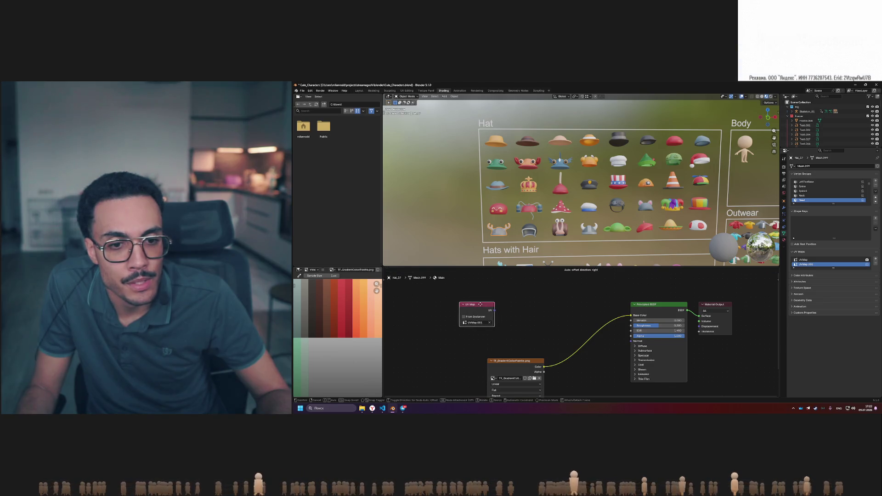
key("alt+Tab")
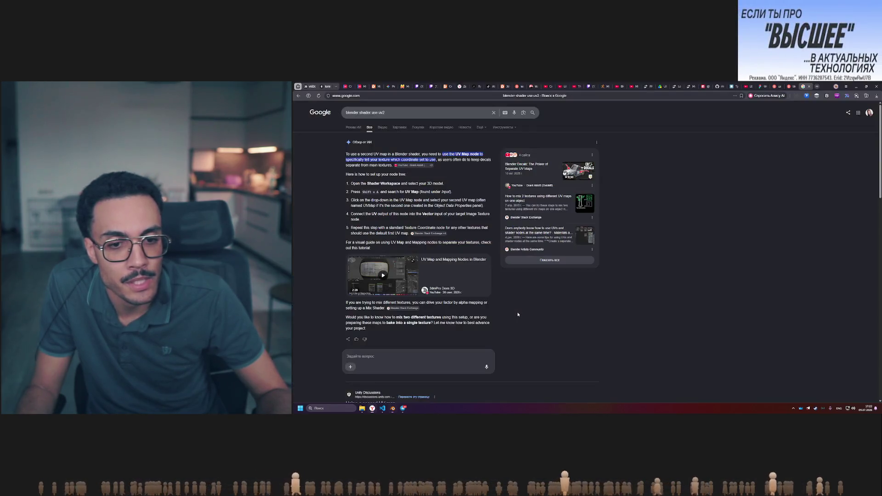
key("alt+Tab")
left_click_drag(520, 359, 547, 288)
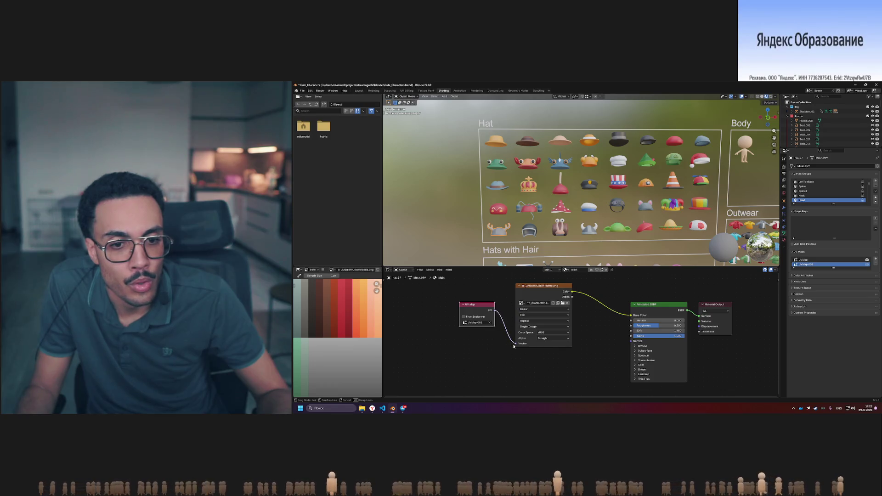
left_click_drag(514, 346, 518, 343)
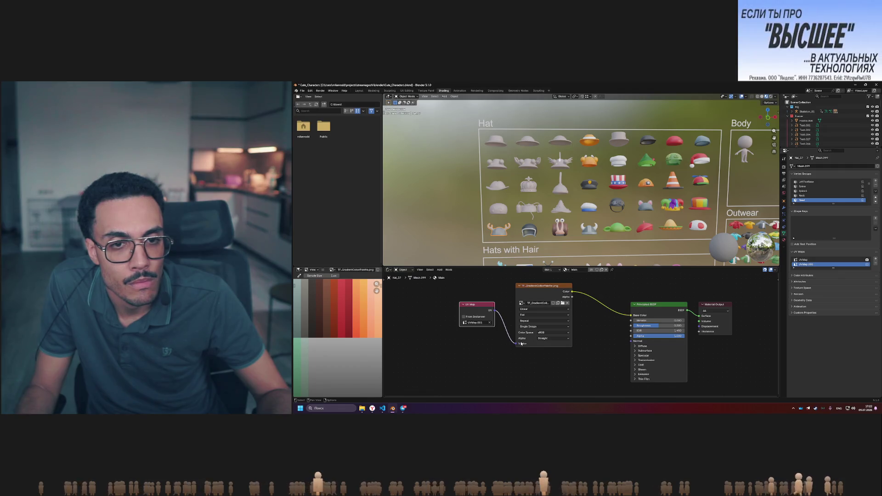
key("BackSpace")
key("BackSpace")
key("BackSpace")
left_click(481, 335)
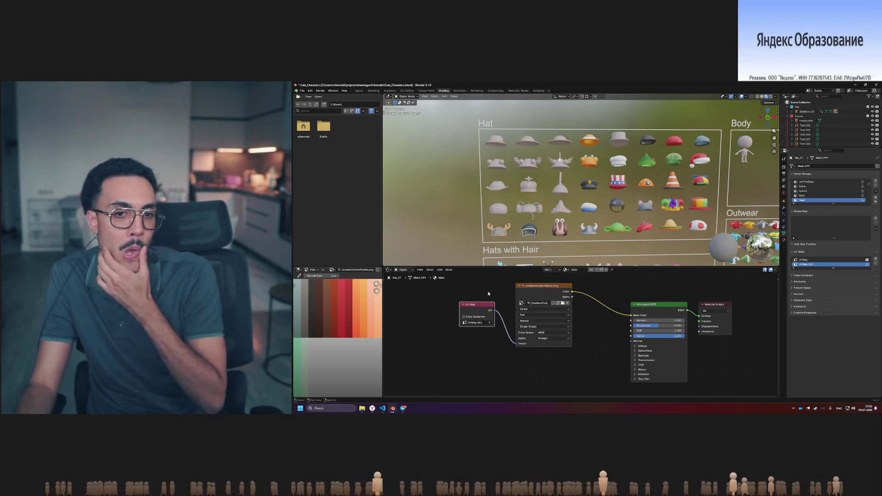
mouse_move(482, 307)
left_mouse_down()
mouse_move(467, 340)
mouse_move(482, 359)
left_mouse_up()
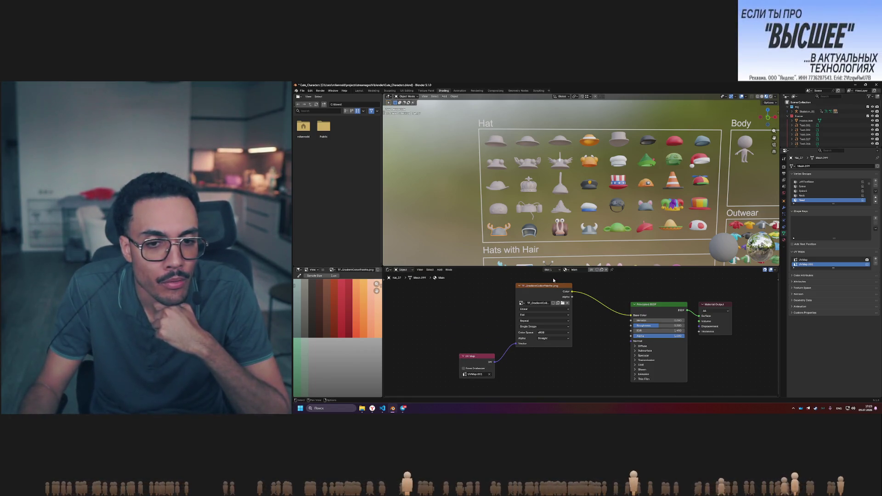
left_click_drag(544, 287, 534, 287)
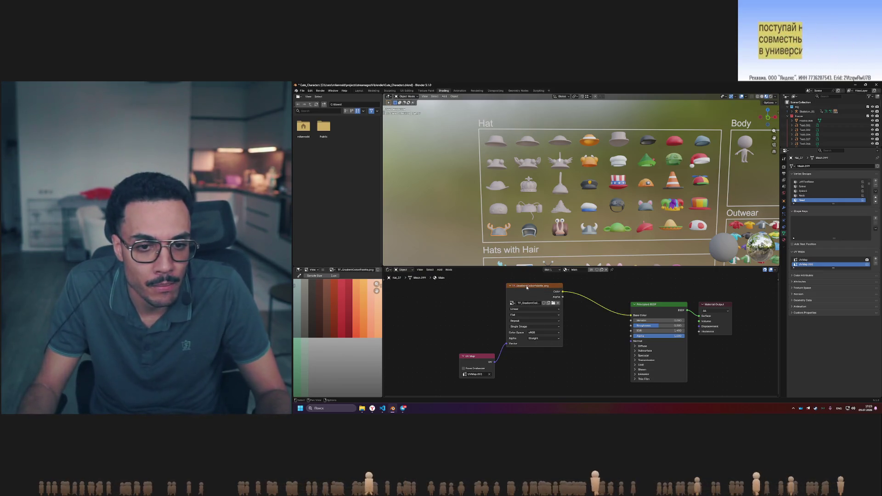
Paste a copy of the image texture and a duplicate UV Map node, linking UV to the copy's Vector
scroll(568, 368, "down", 3)
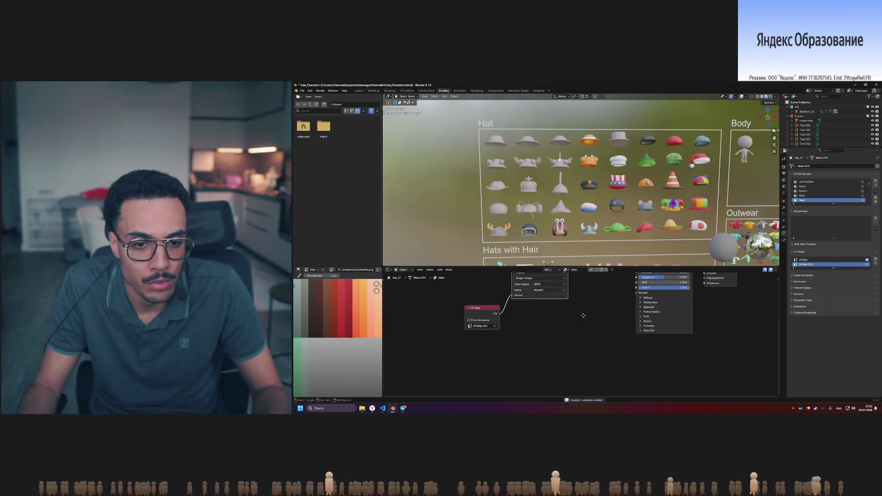
key("ctrl+v")
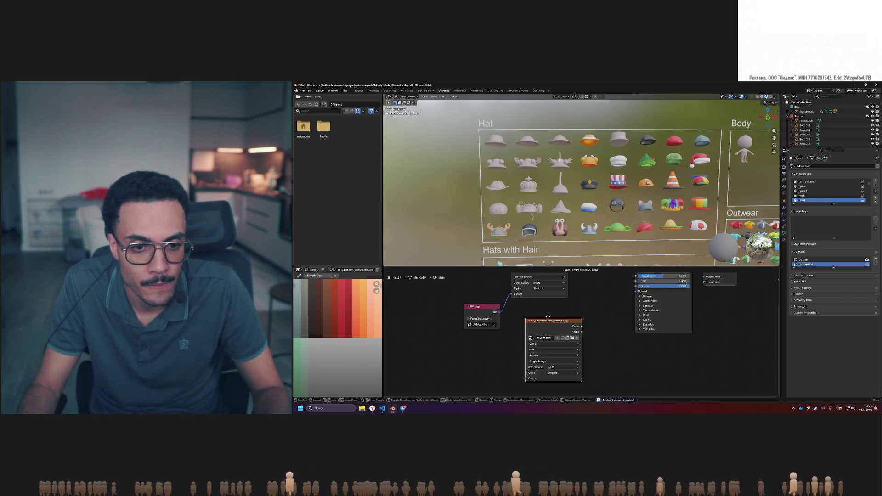
left_click_drag(484, 308, 474, 284)
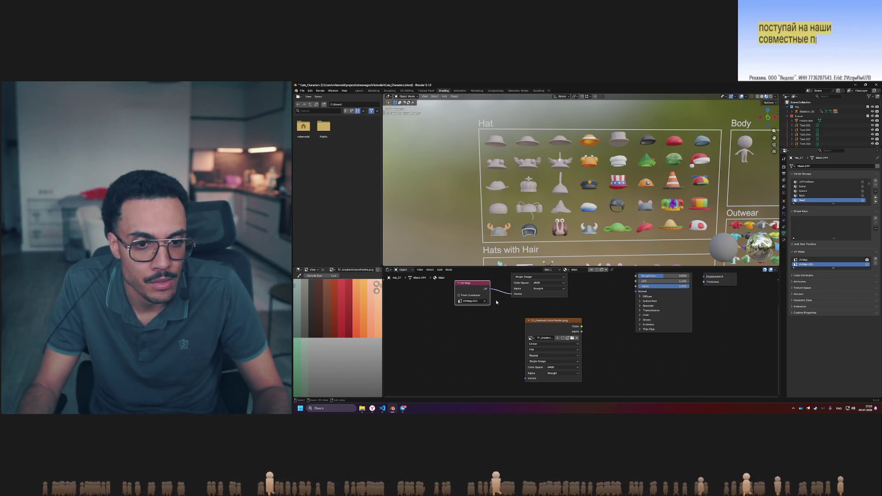
key("ctrl+c")
key("ctrl+v")
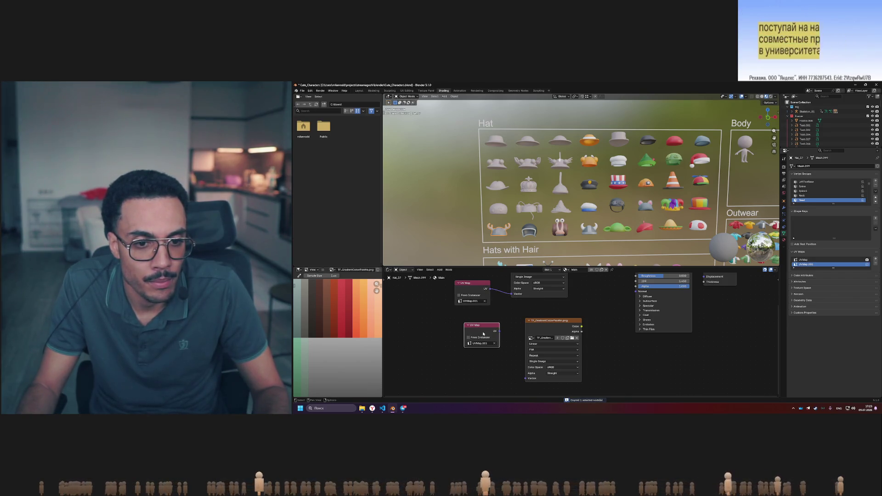
left_click(474, 341)
left_click_drag(487, 327, 483, 345)
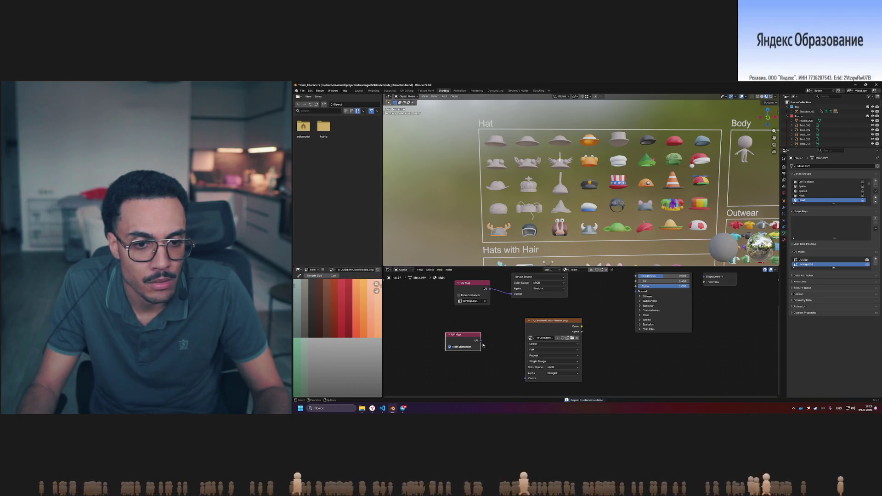
left_click_drag(528, 383, 527, 379)
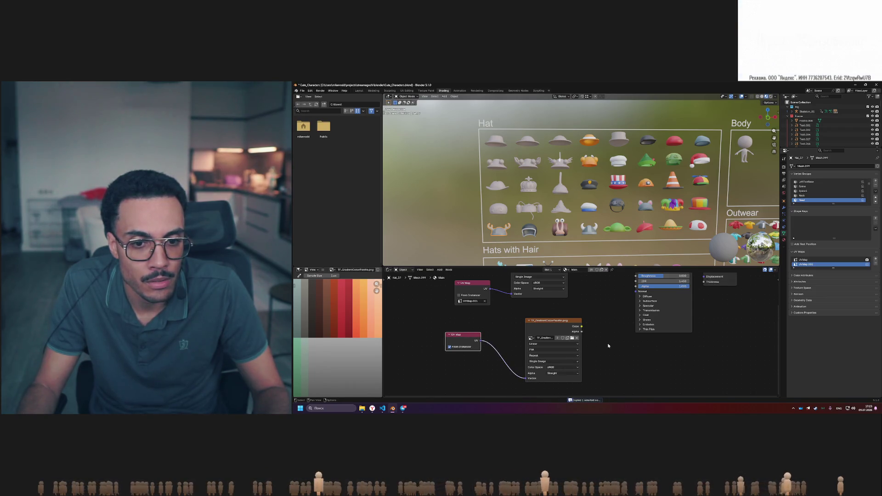
Connect the Textures_4 texture's Color output to Principled BSDF Base Color
scroll(546, 340, "down", 2, "ctrl")
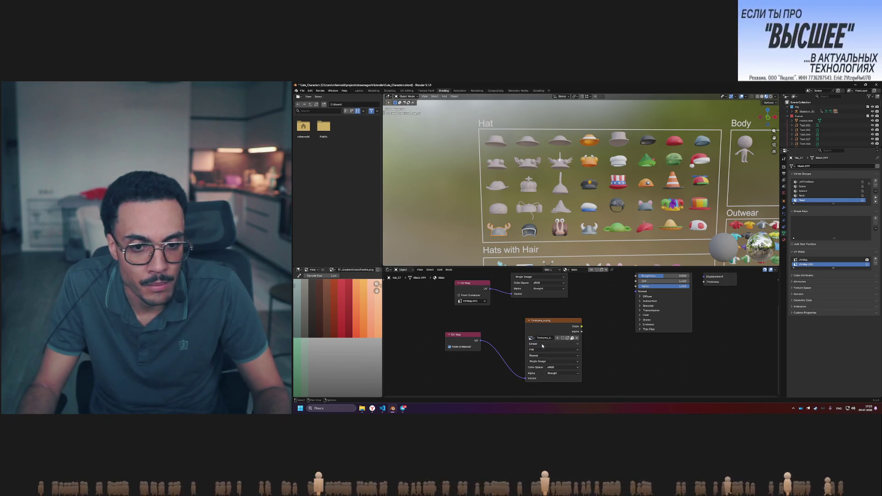
middle_click_drag(586, 307, 563, 350)
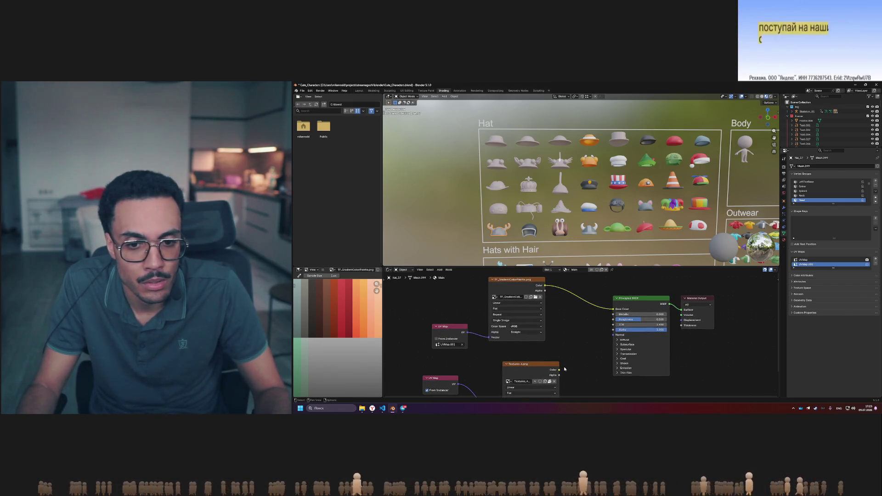
left_click_drag(559, 370, 613, 310)
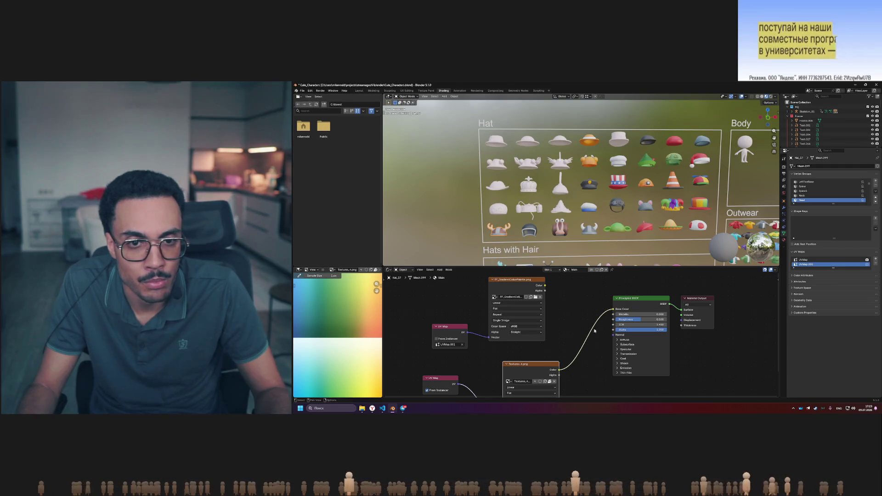
middle_click_drag(575, 327, 603, 306)
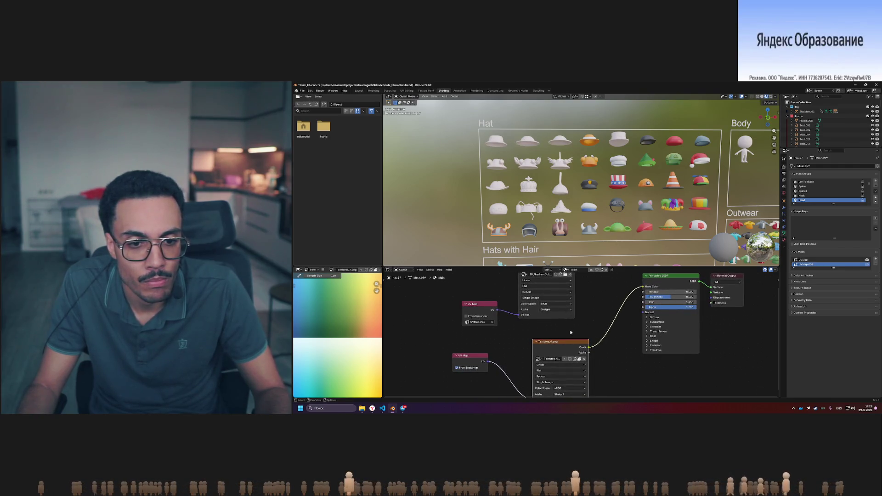
scroll(570, 331, "down", 1)
scroll(584, 324, "up", 2)
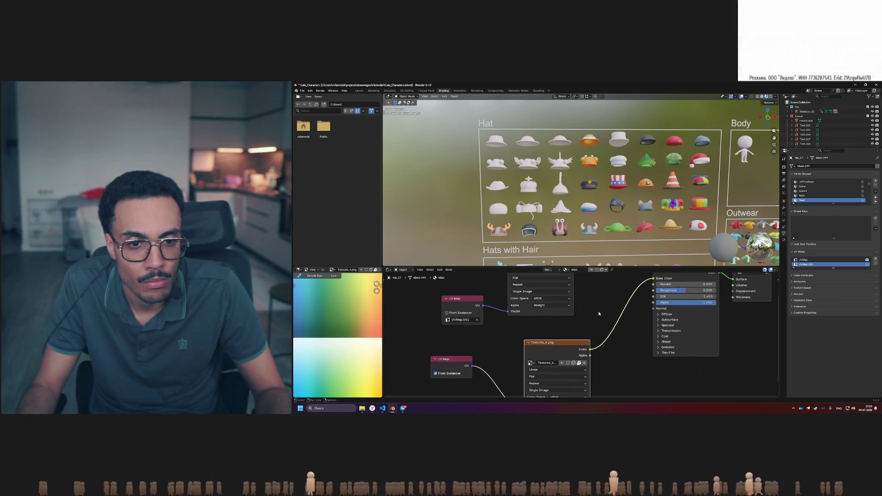
scroll(599, 313, "down", 1)
scroll(599, 311, "down", 1)
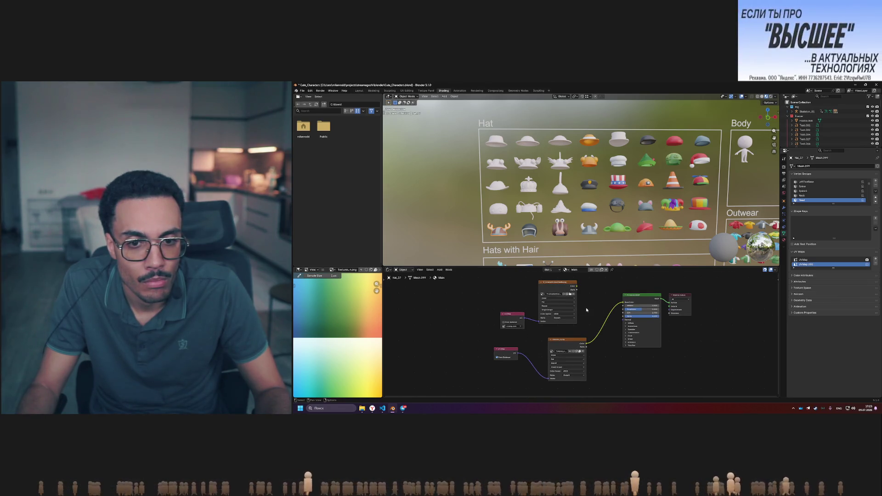
Choose a different UV map for the second UV Map node
middle_click_drag(587, 310, 579, 330)
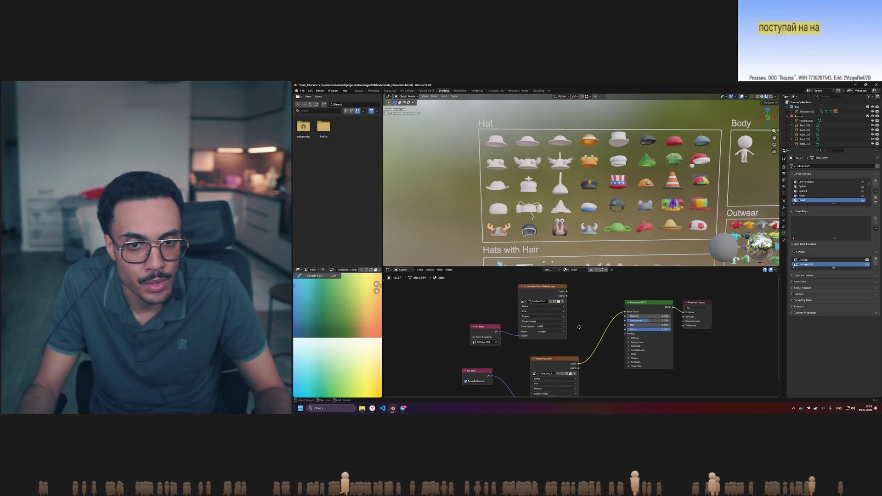
scroll(579, 332, "up", 1)
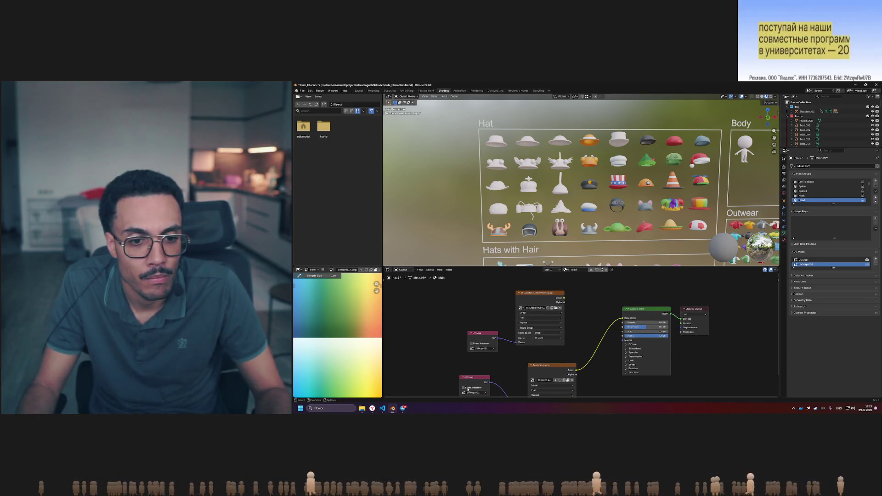
left_click(476, 393)
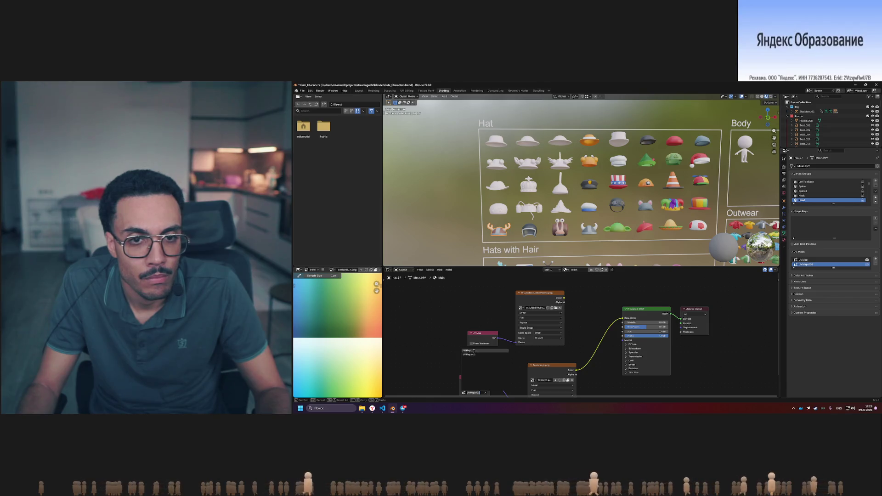
scroll(472, 357, "down", 3, "shift")
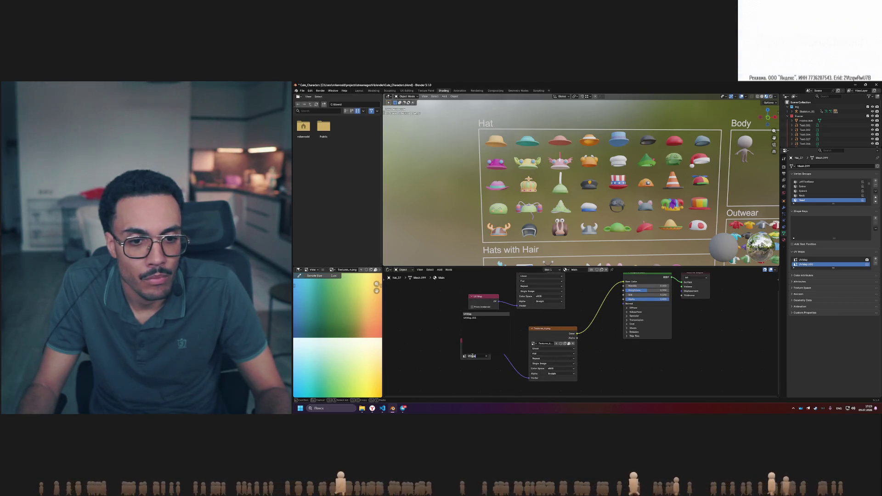
left_click(475, 319)
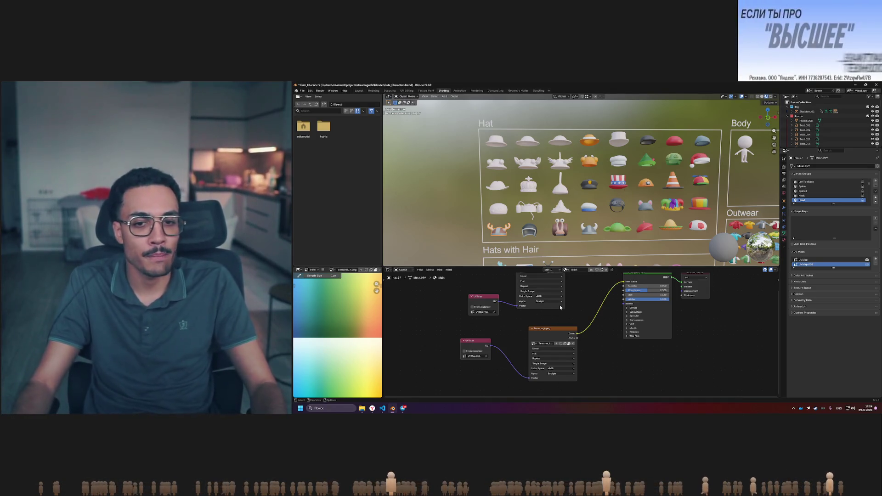
scroll(559, 305, "down", 1)
middle_click_drag(573, 302, 553, 331)
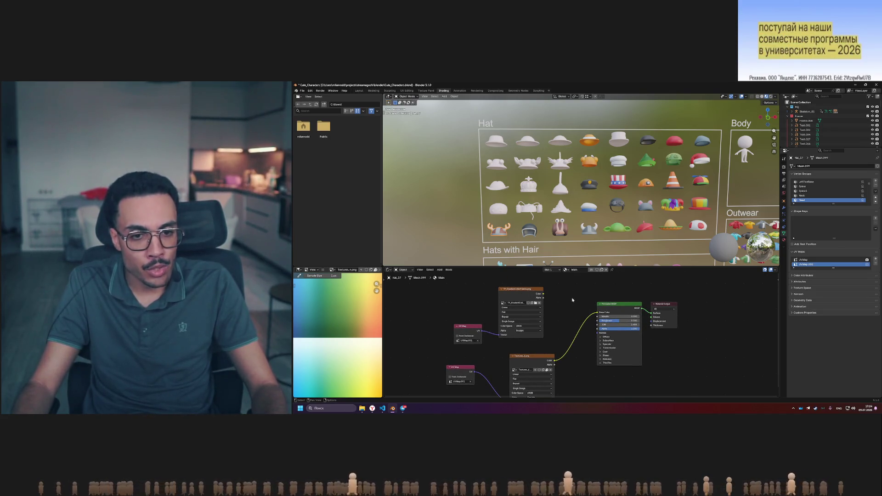
right_click(572, 300)
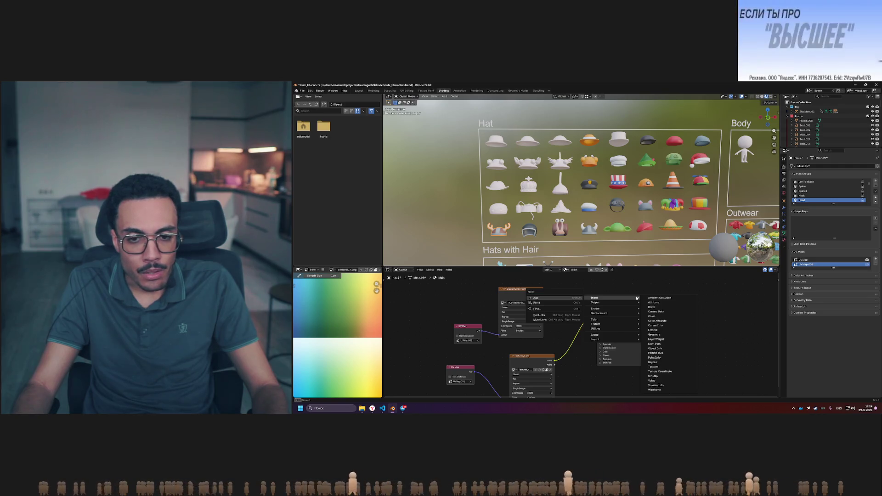
left_click(659, 303)
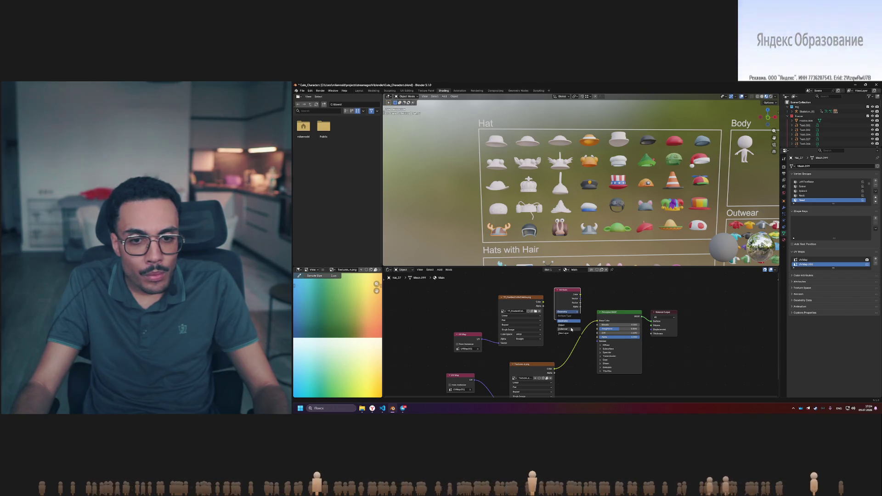
key("Delete")
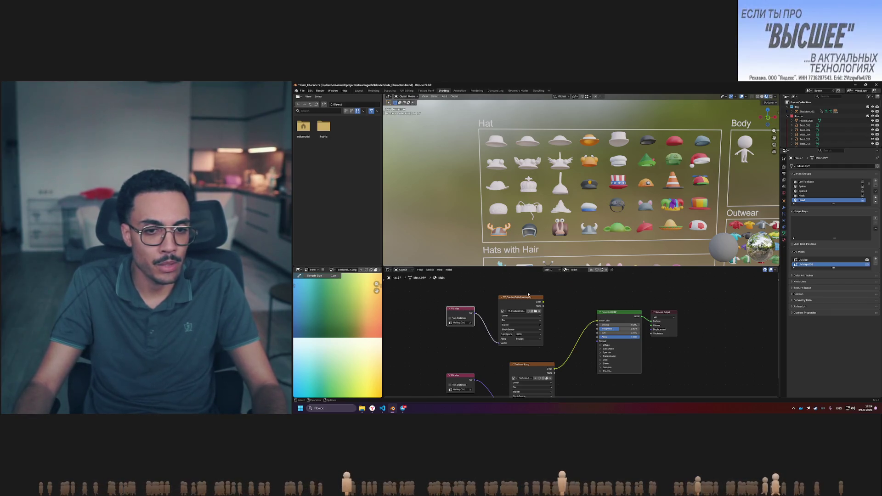
Rearrange the TF_GradientColorPalette texture and both UV Map nodes so they are all visible
left_click_drag(521, 297, 524, 292)
left_click(524, 291)
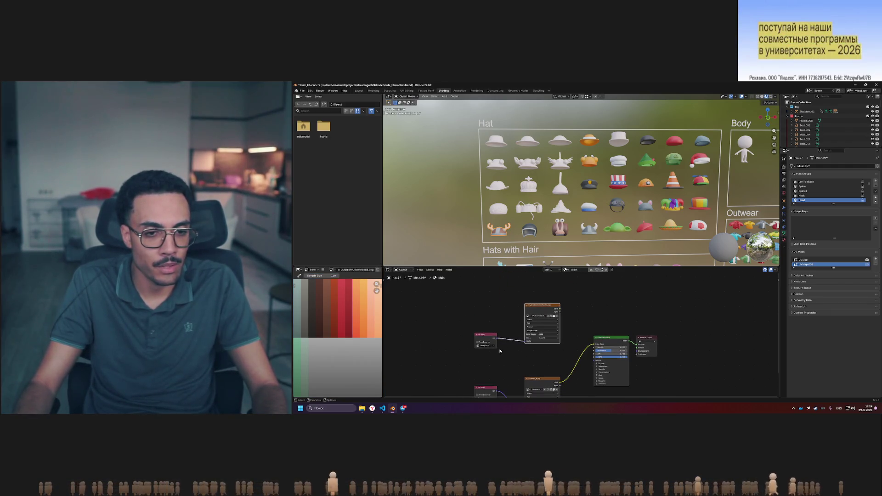
middle_click_drag(533, 361, 545, 310)
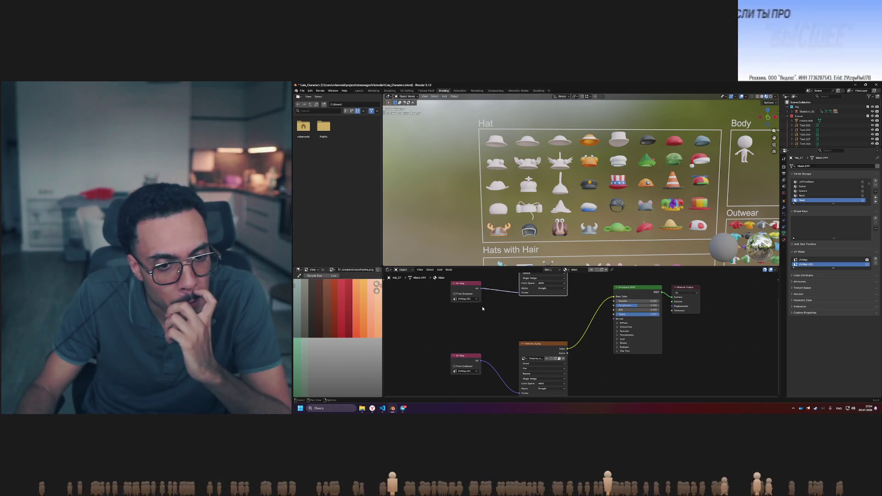
middle_click_drag(481, 307, 482, 314)
left_click_drag(468, 364, 468, 324)
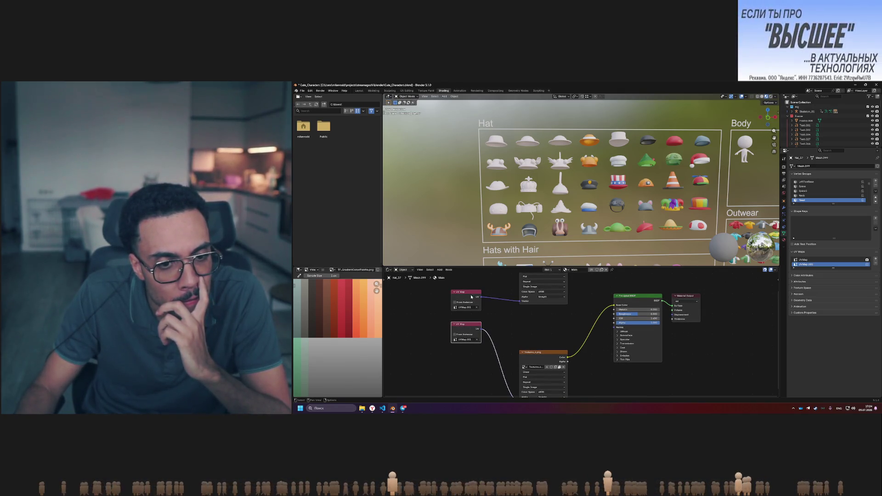
left_click_drag(472, 291, 499, 304)
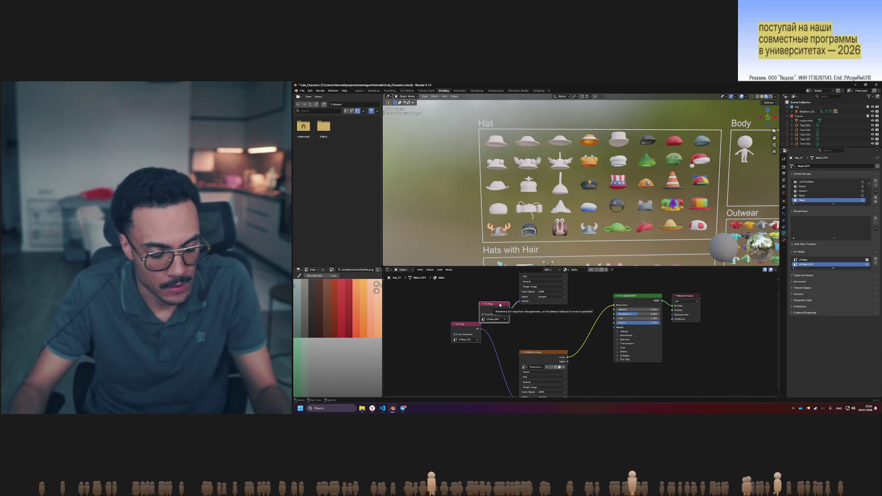
Delete the redundant UV Map node and set the remaining one to UVMap
key("x")
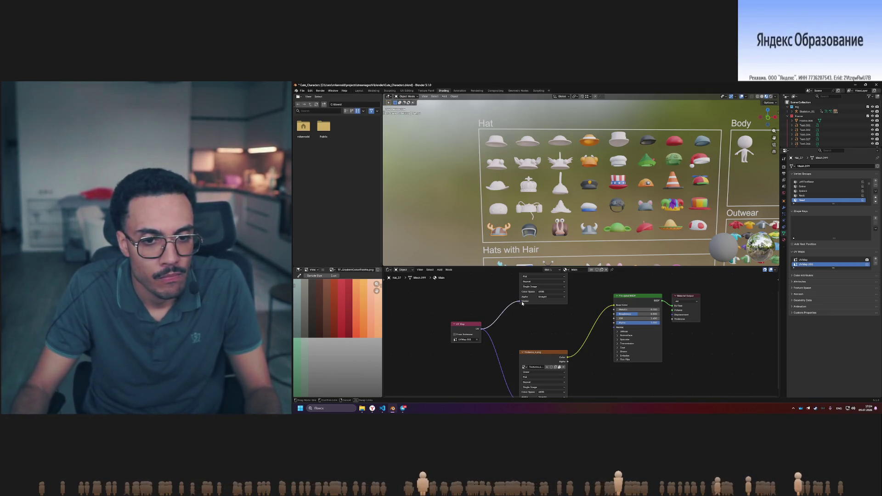
left_click_drag(467, 324, 464, 307)
left_click(460, 319)
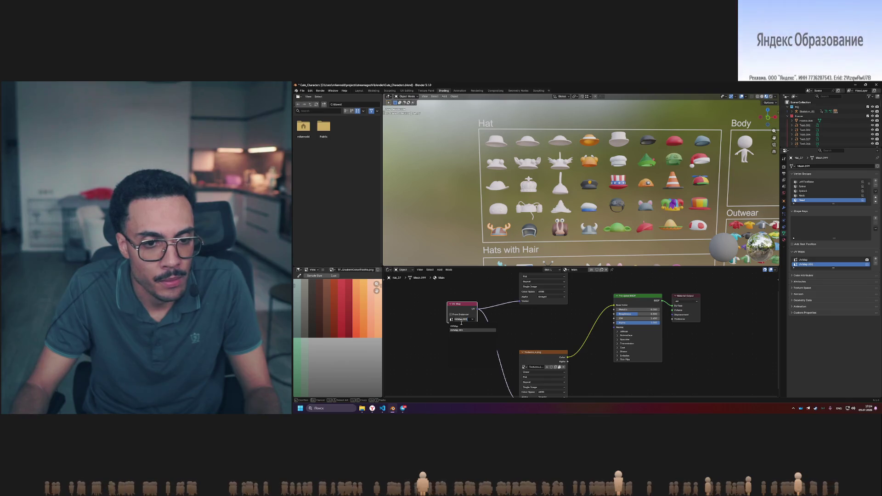
left_click(462, 327)
middle_click_drag(529, 319, 524, 341)
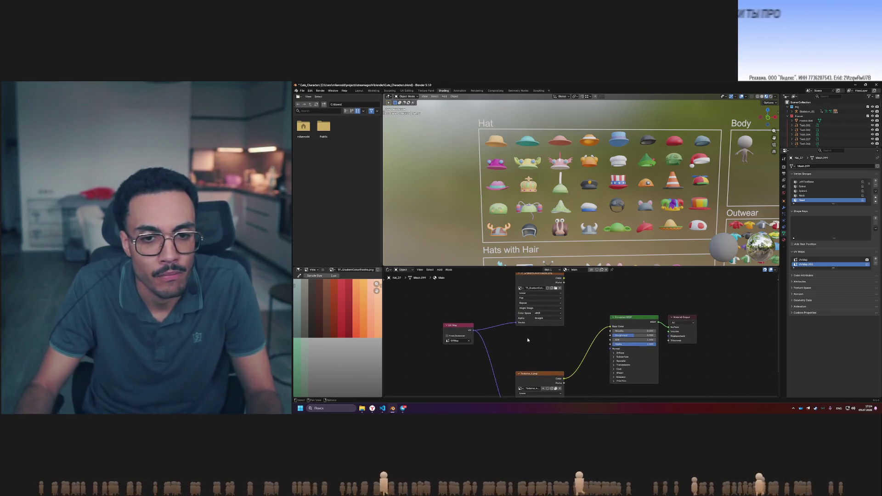
left_click_drag(543, 276, 537, 295)
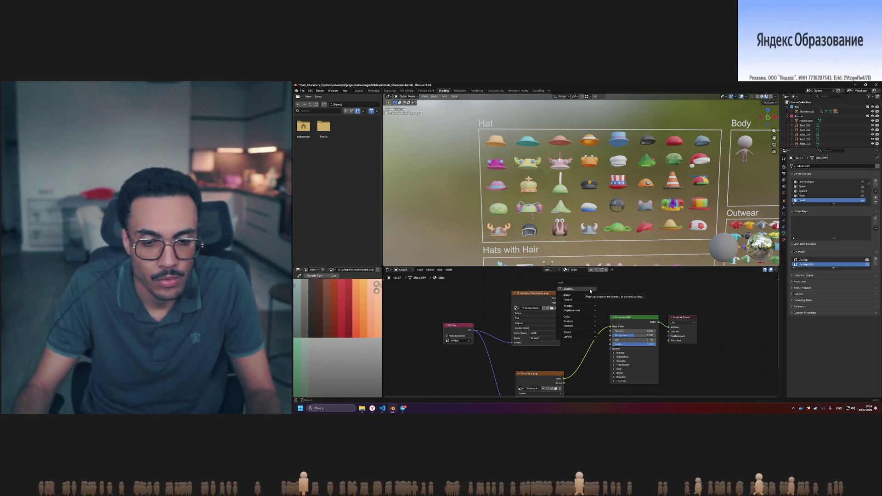
Cancel the node search without adding anything
left_click(591, 291)
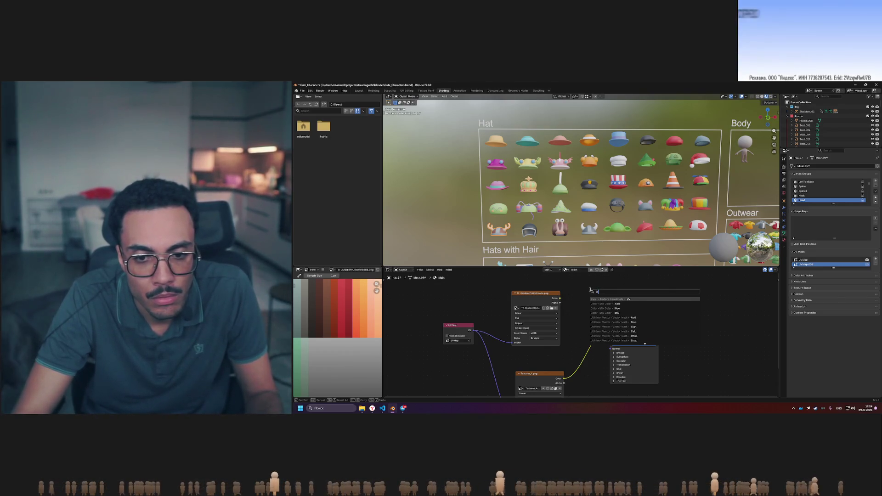
scroll(591, 291, "down", 10)
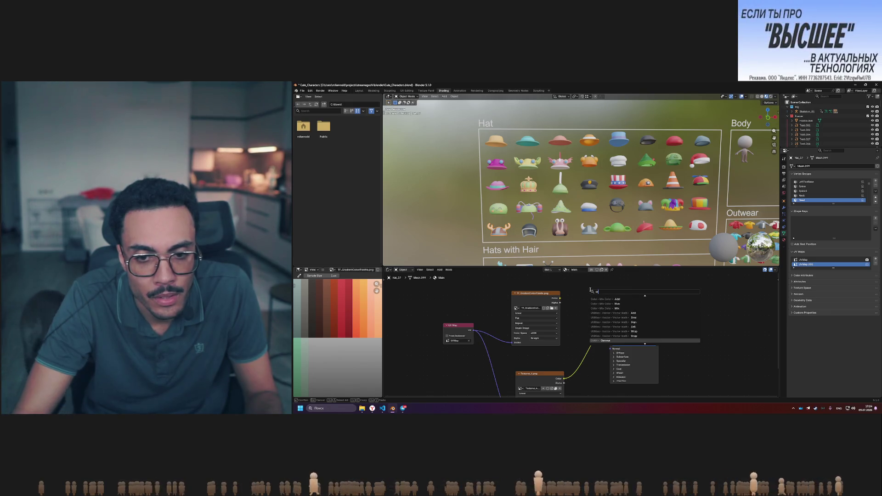
scroll(591, 291, "up", 10)
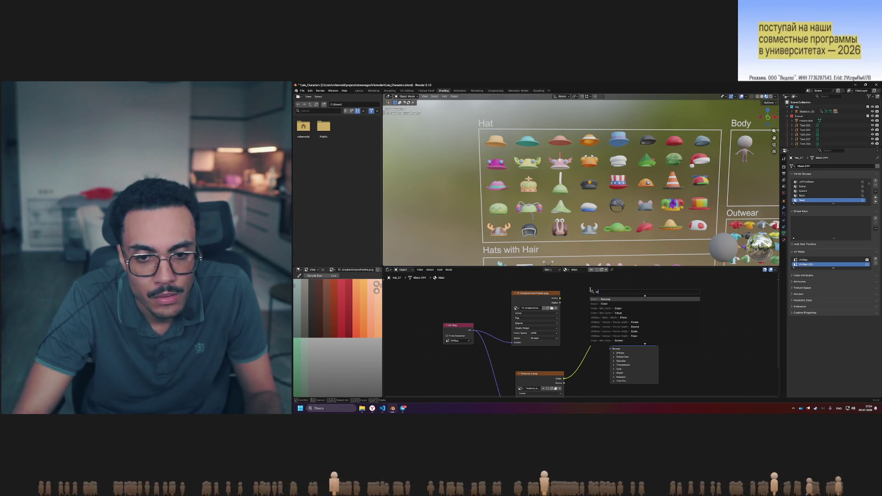
key("BackSpace")
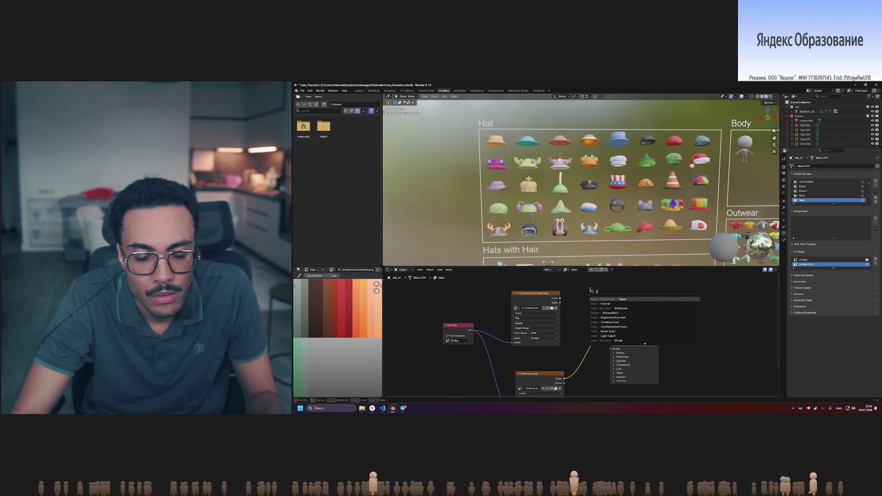
key("BackSpace")
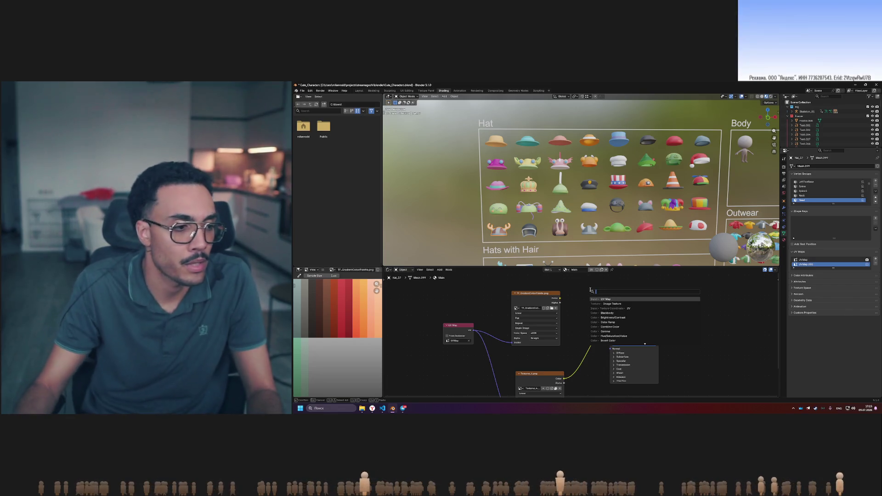
key("Escape")
Enlarge the node editor, snip the node setup, and minimize Blender and the browser
left_click_drag(626, 265, 626, 178)
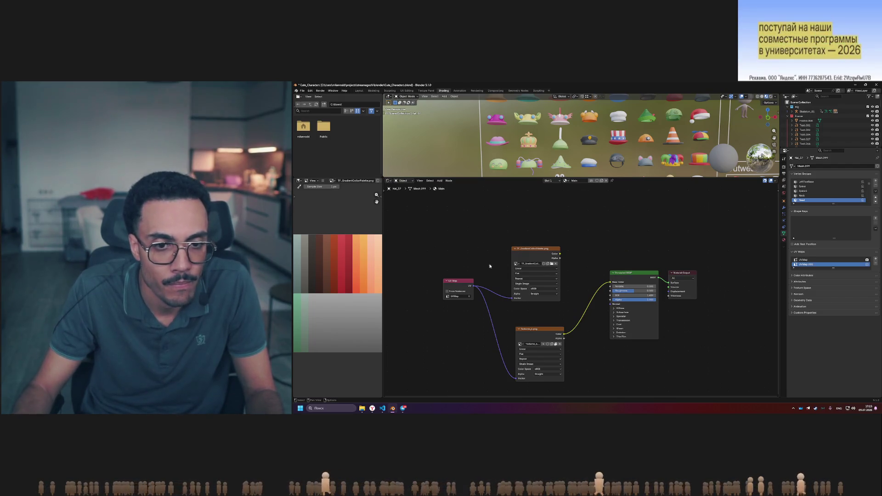
scroll(542, 278, "up", 1)
middle_click_drag(566, 283, 568, 260)
key("super+shift+s")
left_click_drag(629, 336, 723, 378)
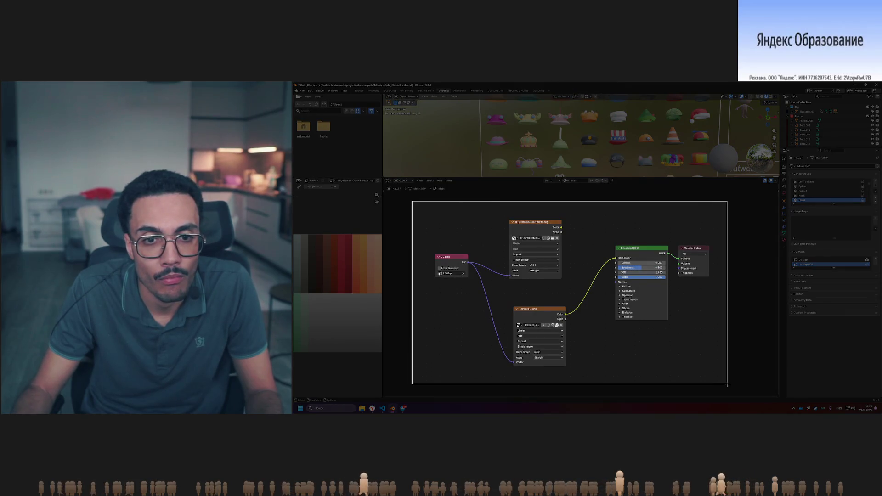
left_click(856, 85)
left_click(855, 87)
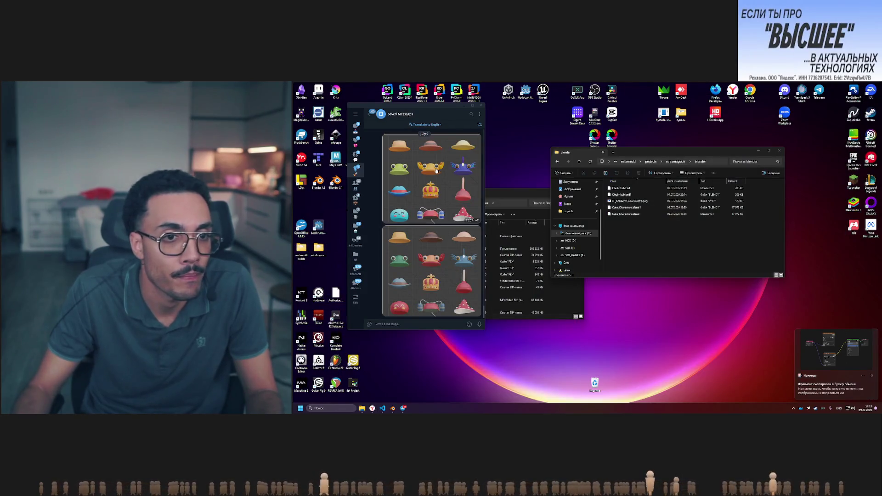
Hide Telegram, close the Downloads and blender Explorer windows, and return to Blender
left_click(465, 105)
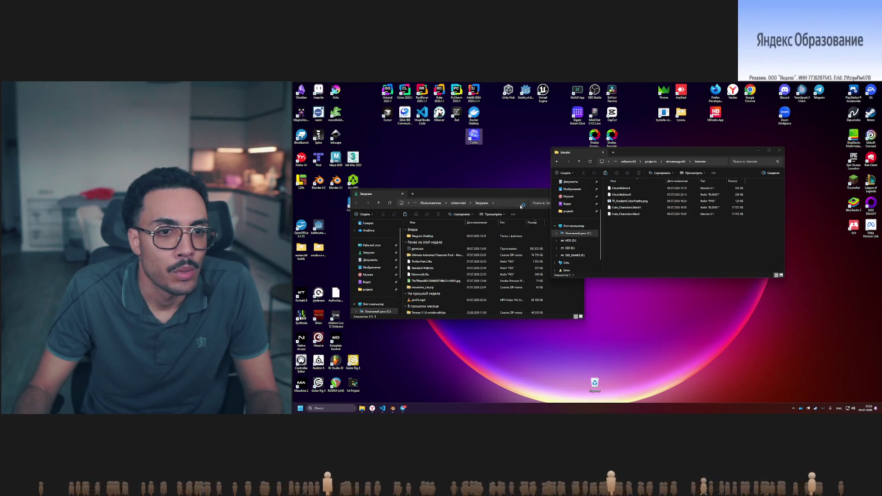
left_click(544, 194)
left_click(580, 192)
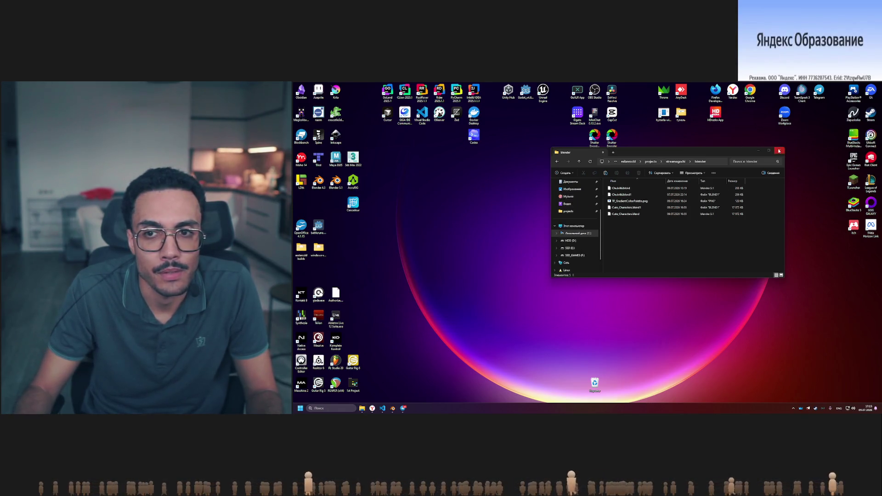
left_click(780, 150)
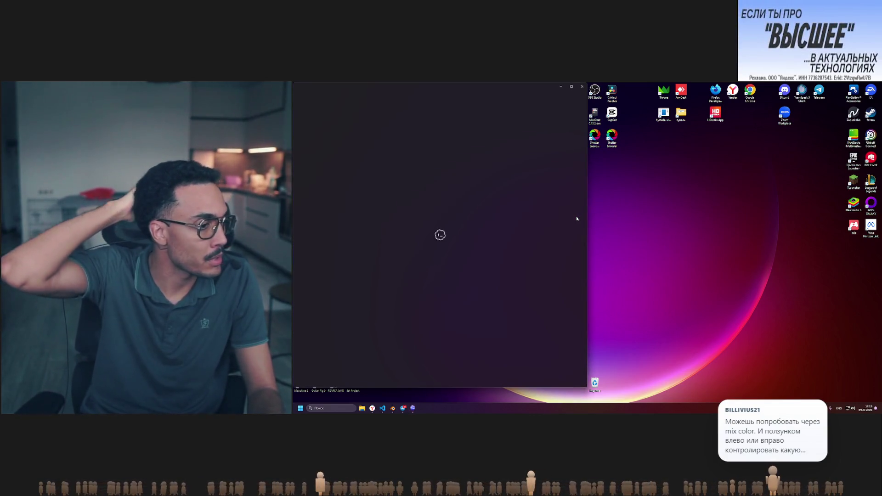
key("alt+Tab")
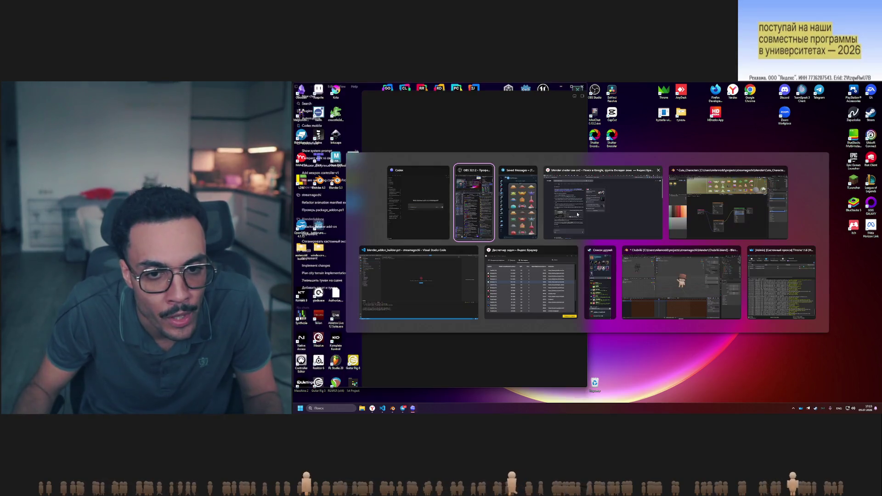
left_click(716, 228)
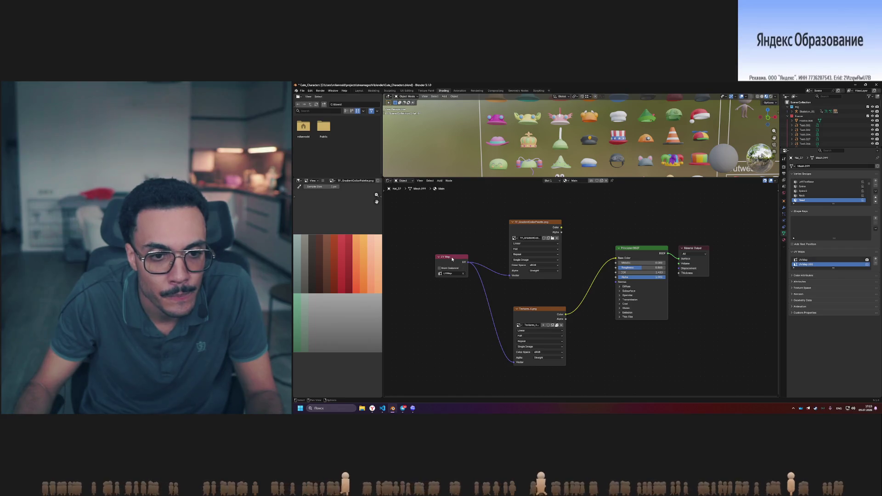
Add a Mix Color node between the texture and Principled BSDF Base Color
left_click_drag(452, 260, 444, 276)
left_click_drag(533, 222, 516, 217)
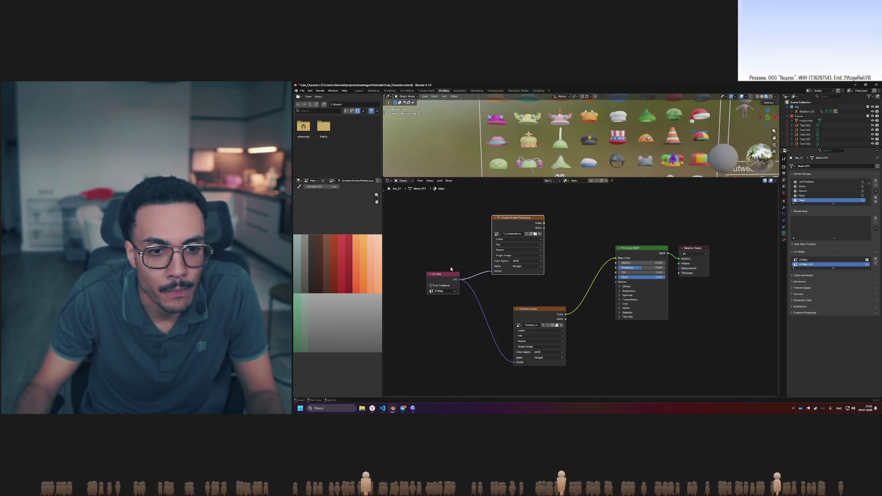
mouse_move(451, 276)
left_mouse_down()
mouse_move(446, 285)
mouse_move(449, 261)
left_mouse_up()
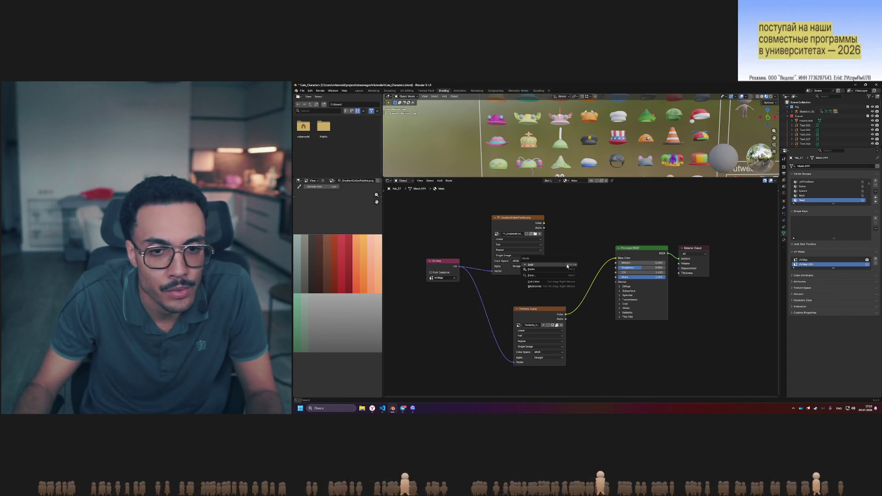
left_click(582, 242)
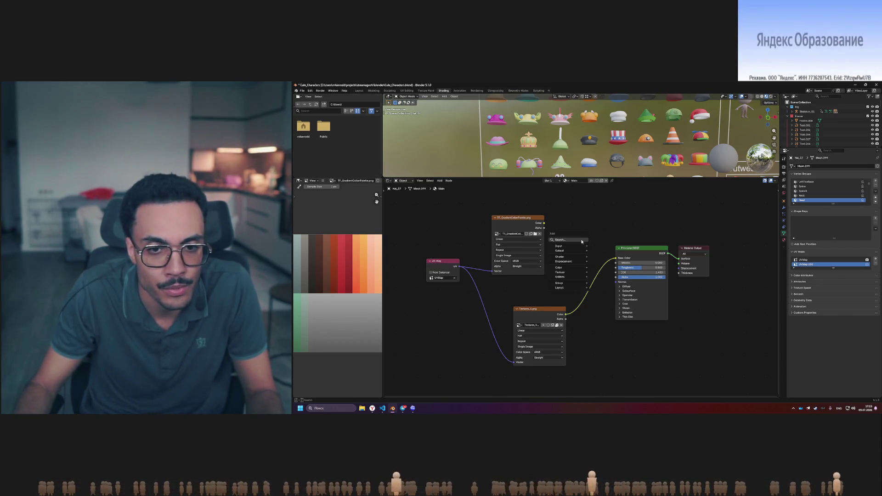
type("mix colo")
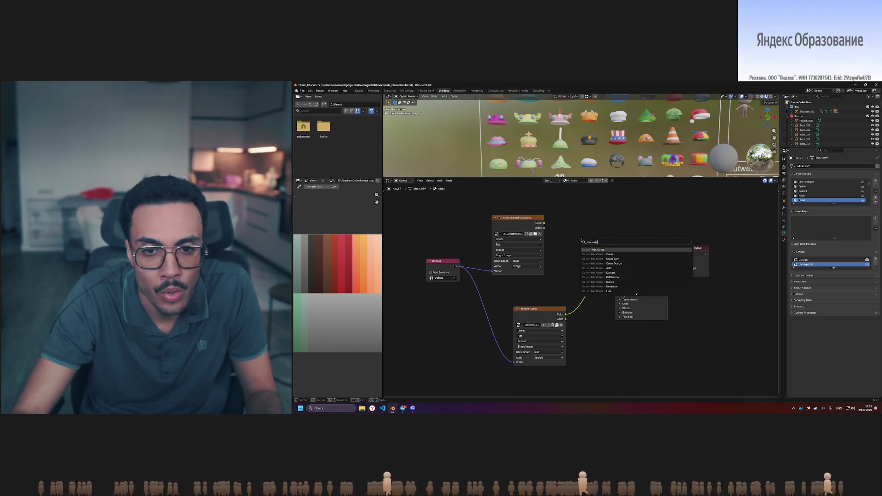
key("Return")
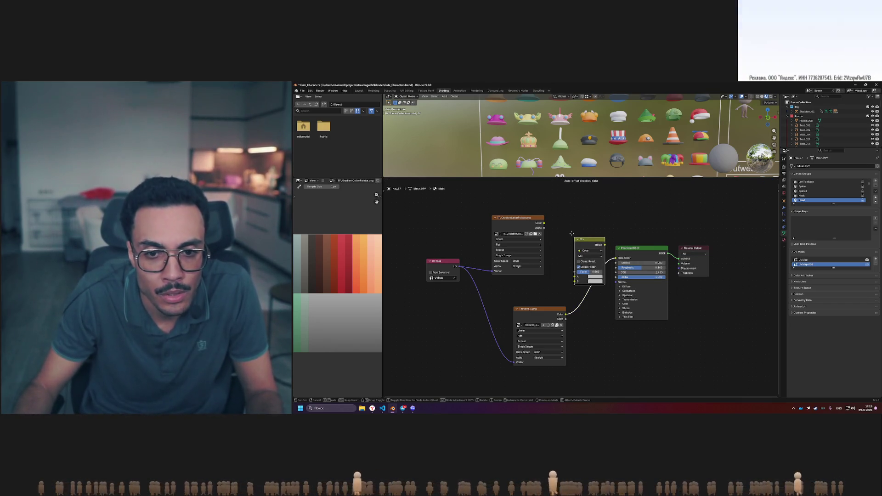
left_click(572, 234)
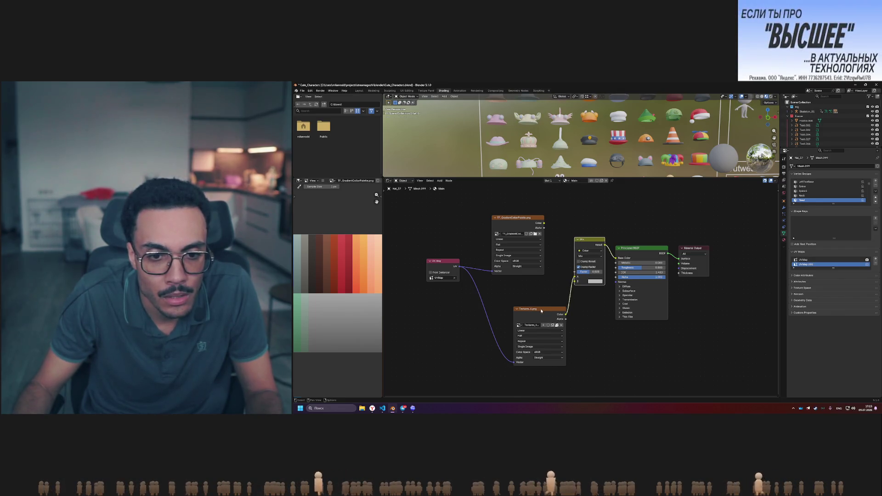
Swap the two texture nodes' positions and set the UV Map node to UVMap
left_click_drag(541, 311, 503, 316)
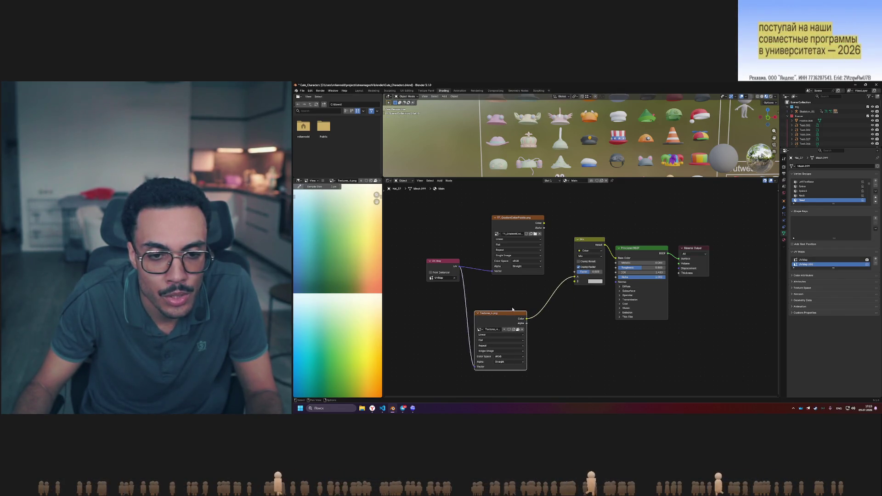
left_click_drag(519, 220, 580, 347)
left_click_drag(500, 312, 523, 216)
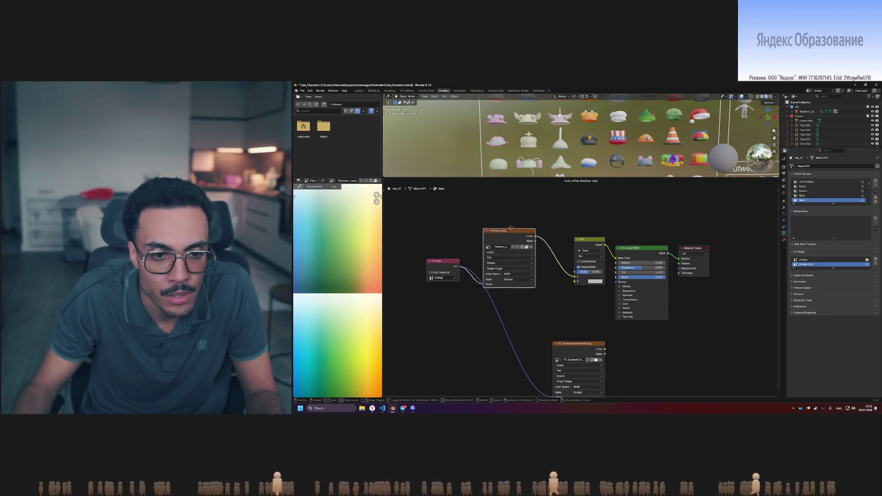
left_click_drag(449, 262, 449, 246)
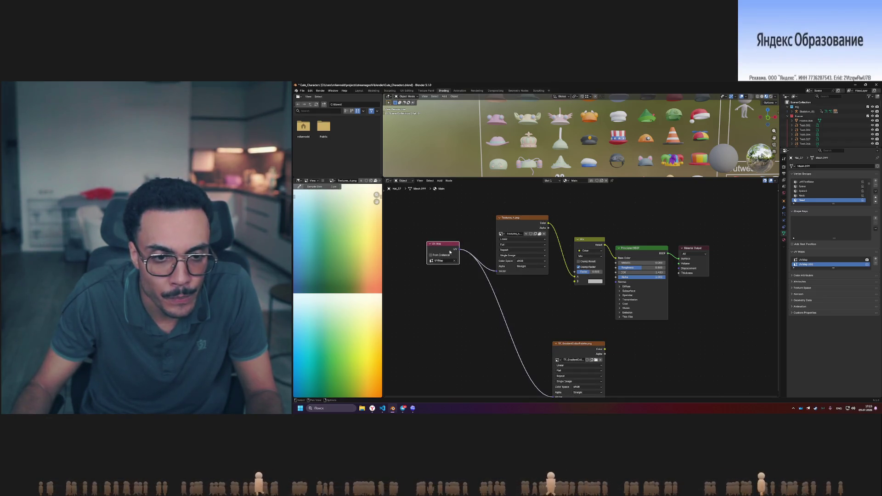
left_click(443, 260)
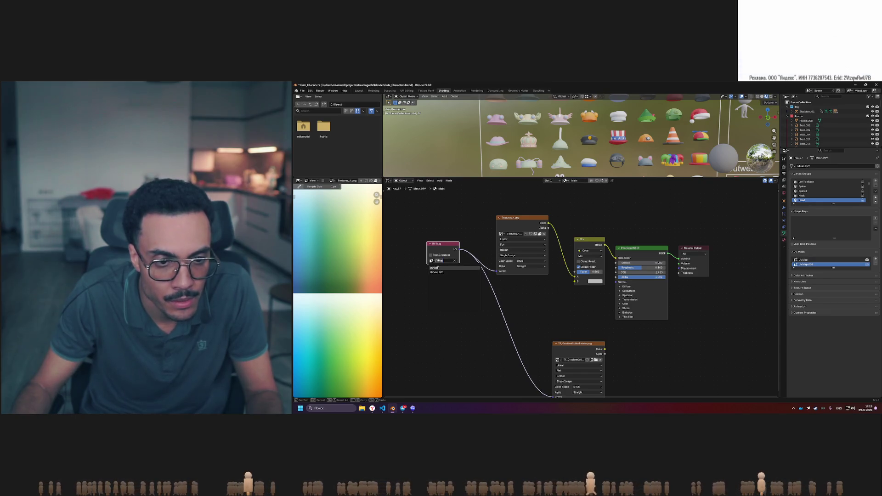
left_click(438, 268)
Duplicate the UV Map node and link it to the TF_GradientColorPalette texture's Vector input
key("ctrl+c")
key("ctrl+v")
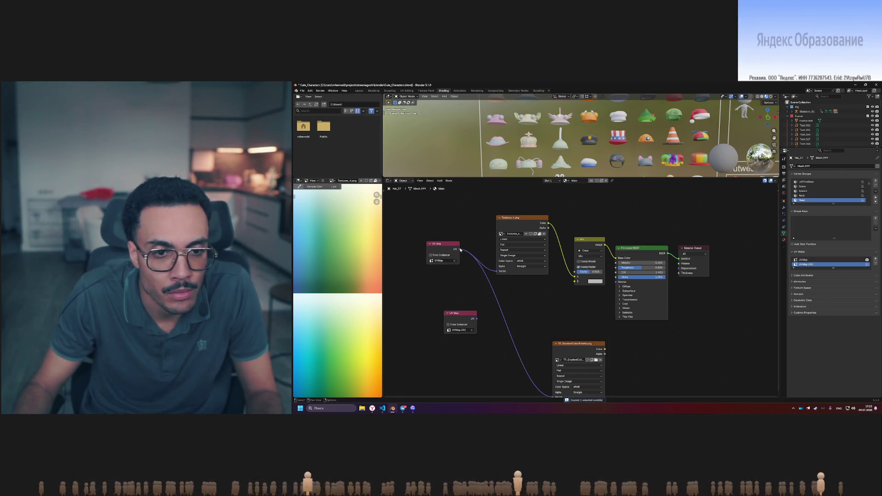
left_click_drag(478, 319, 552, 378)
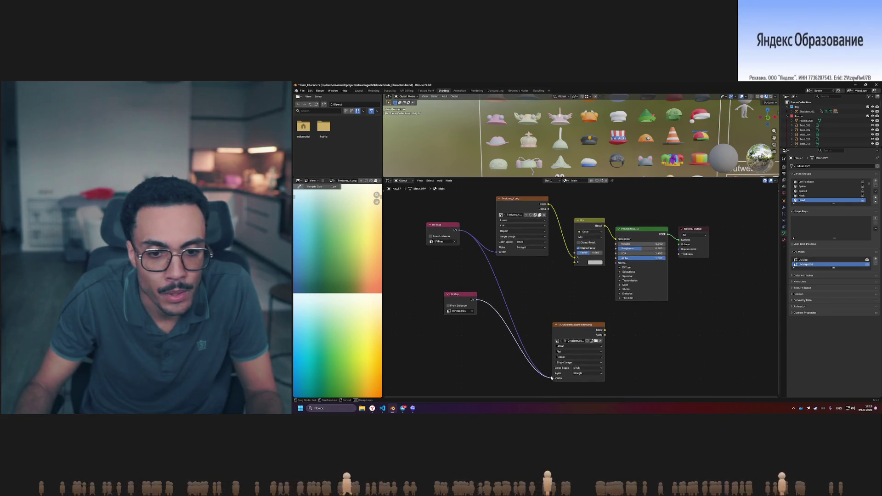
mouse_move(581, 327)
left_mouse_down()
mouse_move(525, 305)
mouse_move(577, 262)
left_mouse_up()
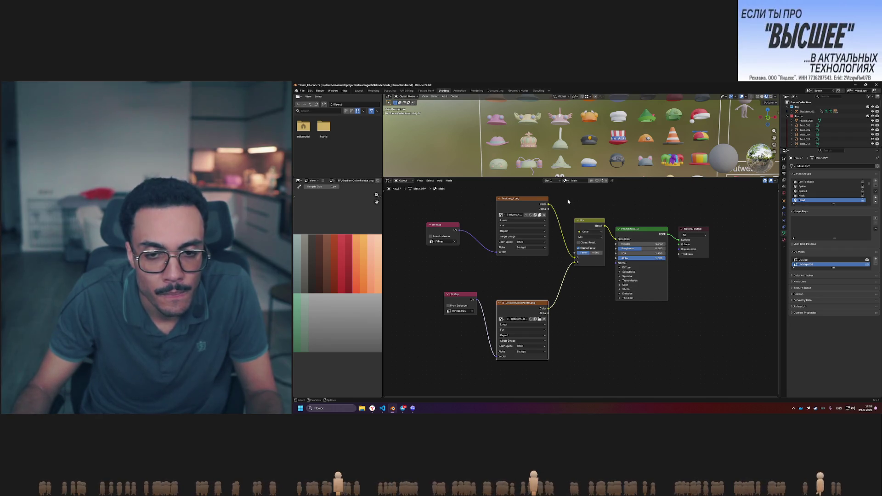
Inspect the Mix node's blending options, leaving them unchanged
middle_click_drag(589, 200, 578, 285, "shift")
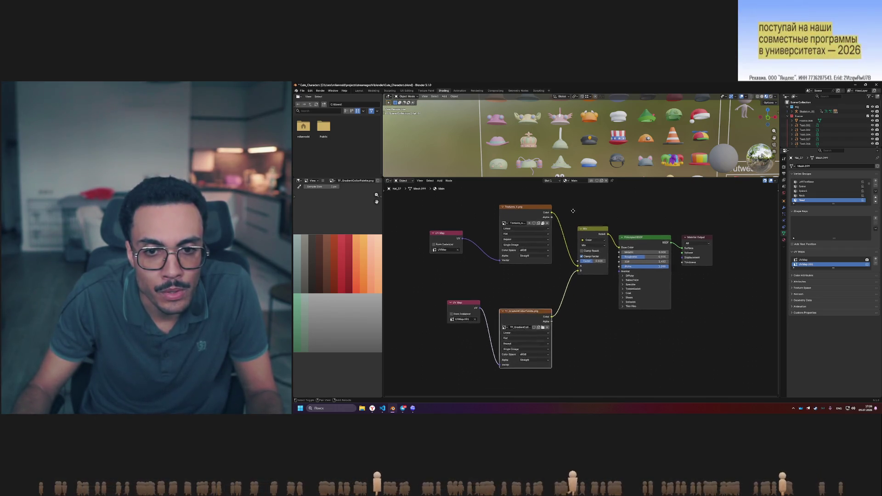
left_click(597, 322)
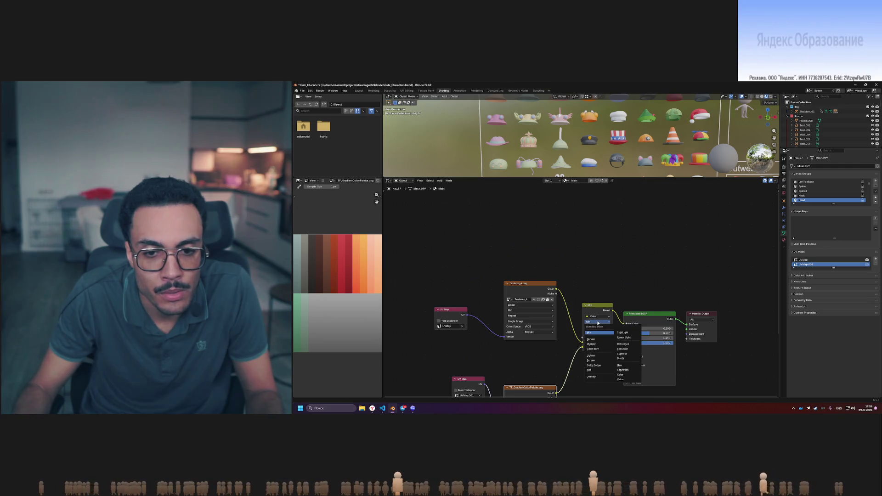
left_click(598, 322)
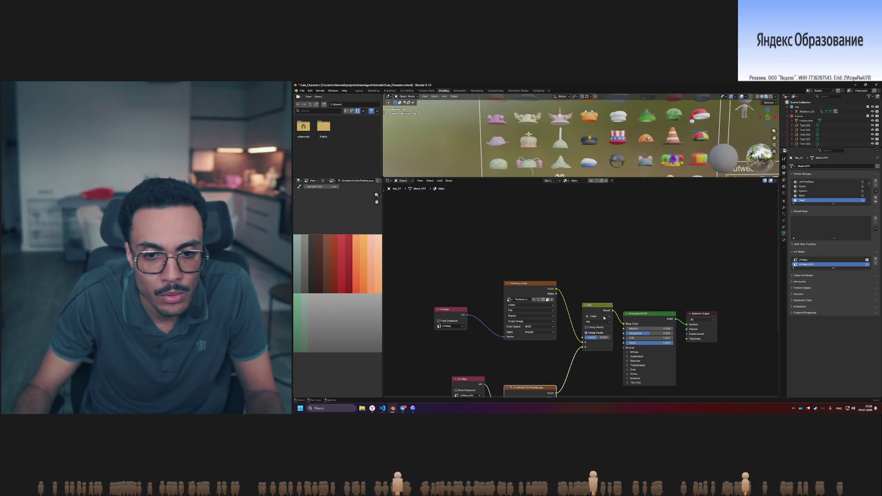
scroll(549, 300, "down", 2)
scroll(592, 335, "up", 1)
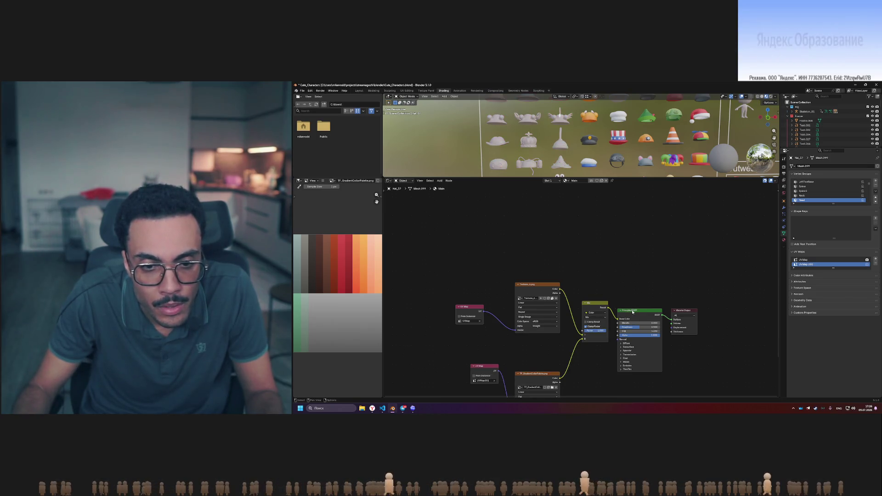
middle_click_drag(632, 313, 624, 309)
middle_click_drag(570, 138, 576, 134)
scroll(534, 211, "down", 2)
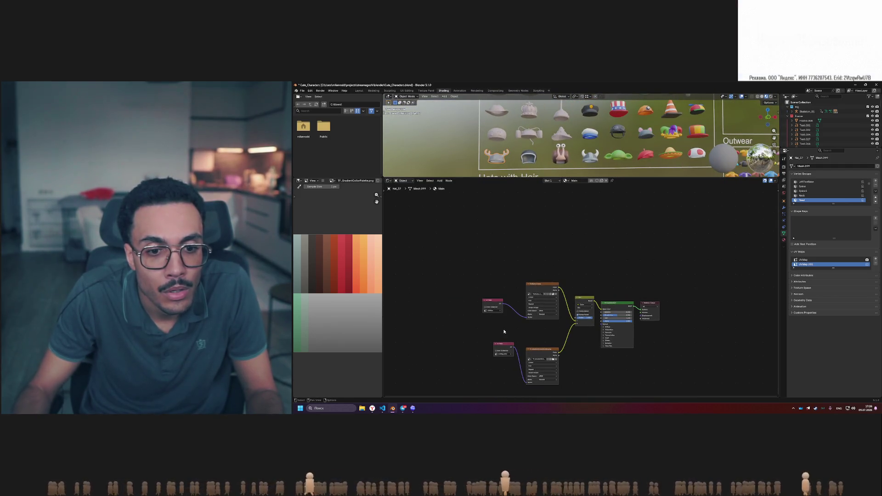
Place the lower texture and its UV Map beside the Mix node and enlarge the 3D view
mouse_move(505, 345)
left_mouse_down()
mouse_move(489, 356)
mouse_move(537, 332)
left_mouse_up()
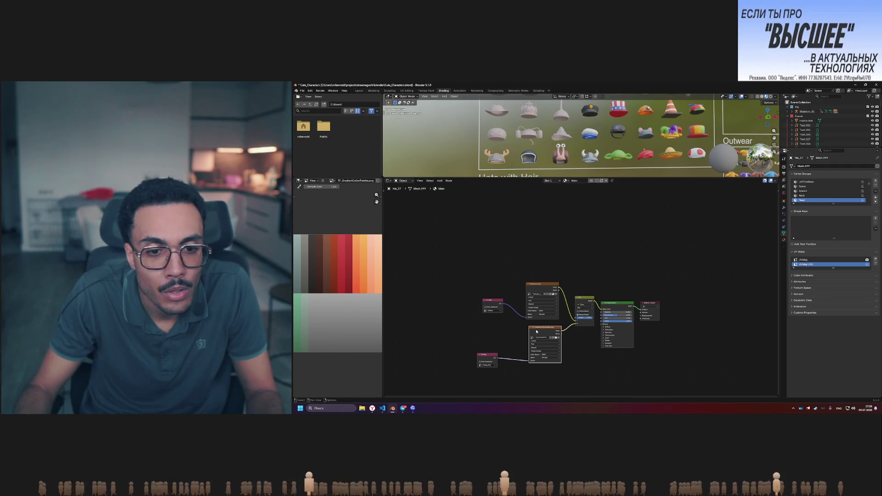
left_click_drag(484, 355, 489, 345)
left_click_drag(545, 326, 544, 325)
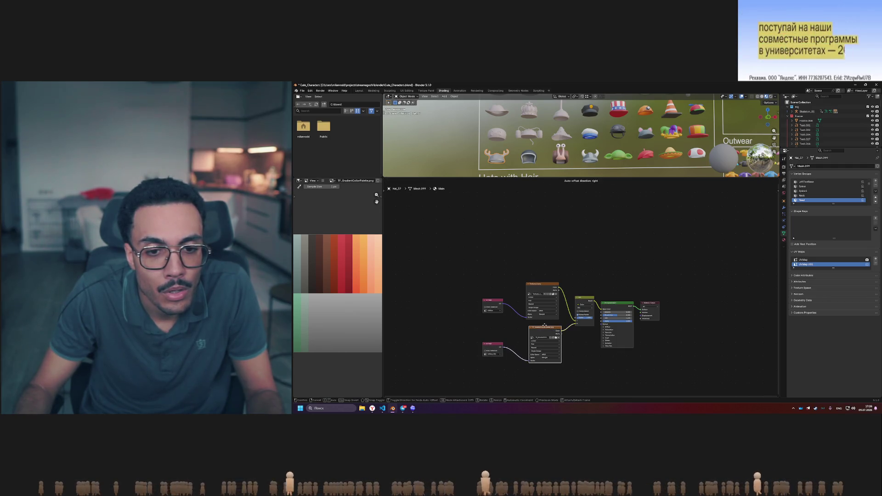
middle_click_drag(566, 150, 561, 184, "shift")
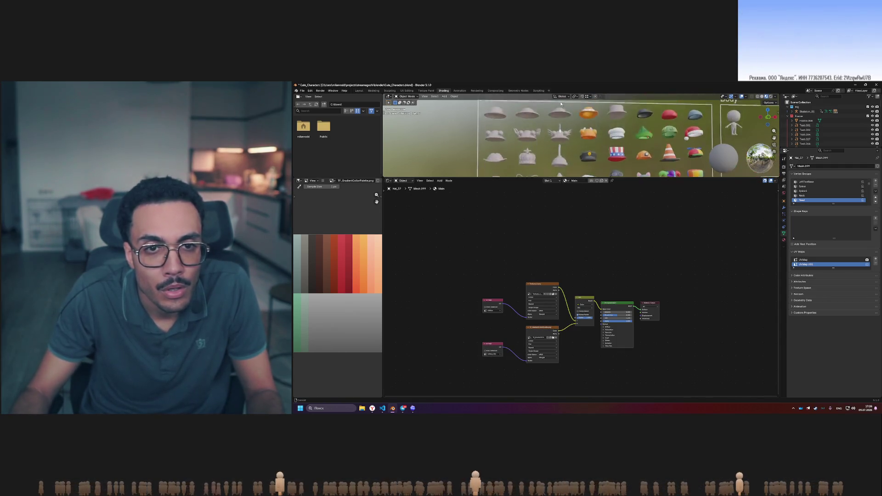
left_click_drag(559, 179, 558, 301)
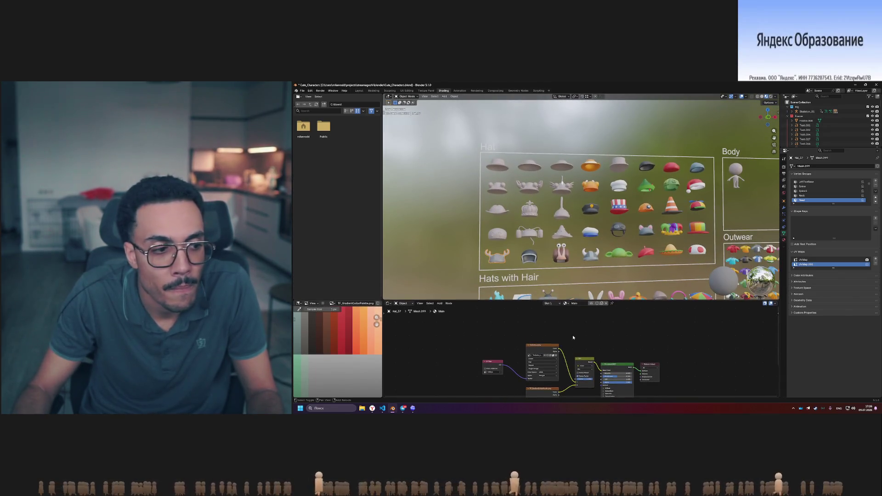
middle_click_drag(578, 312, 567, 316)
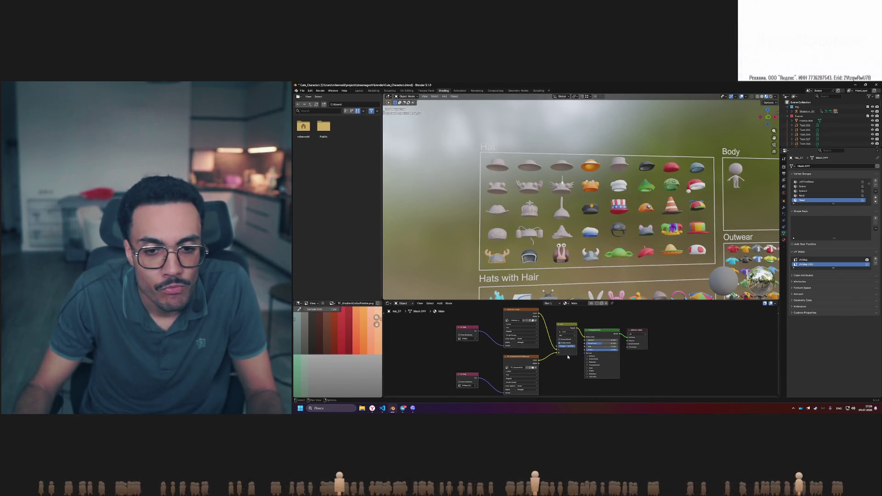
scroll(556, 340, "up", 2)
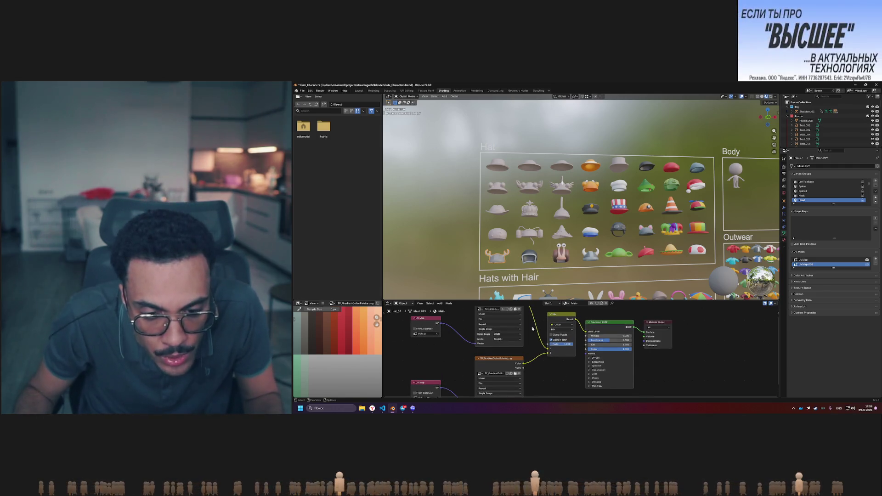
middle_click_drag(414, 328, 469, 346)
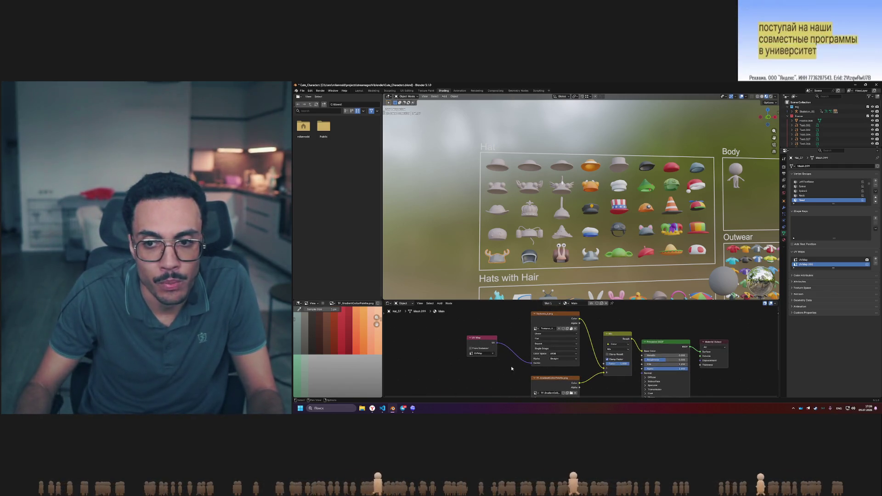
scroll(593, 345, "down", 2)
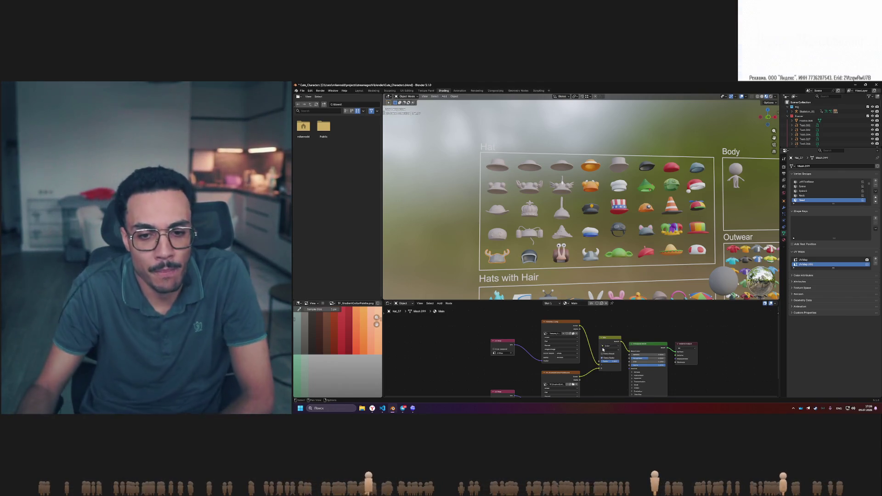
key("shift+a")
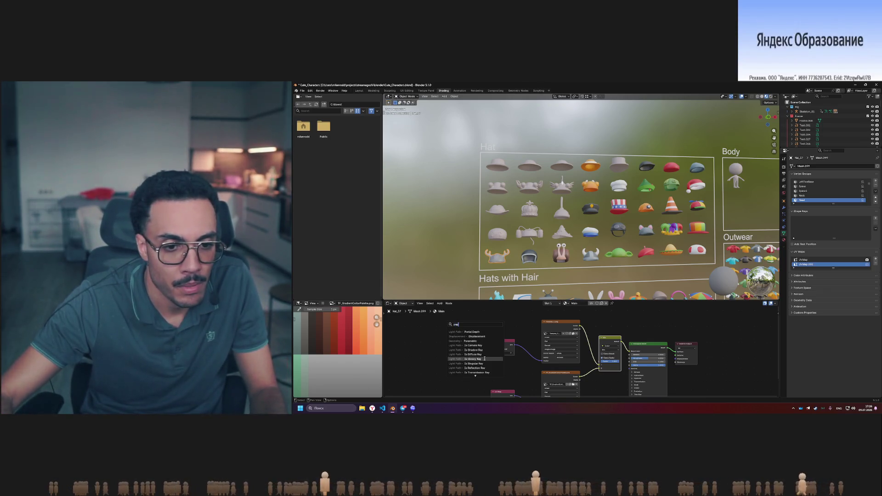
Add an Attribute input node and place it left of the UV Map node
type("m")
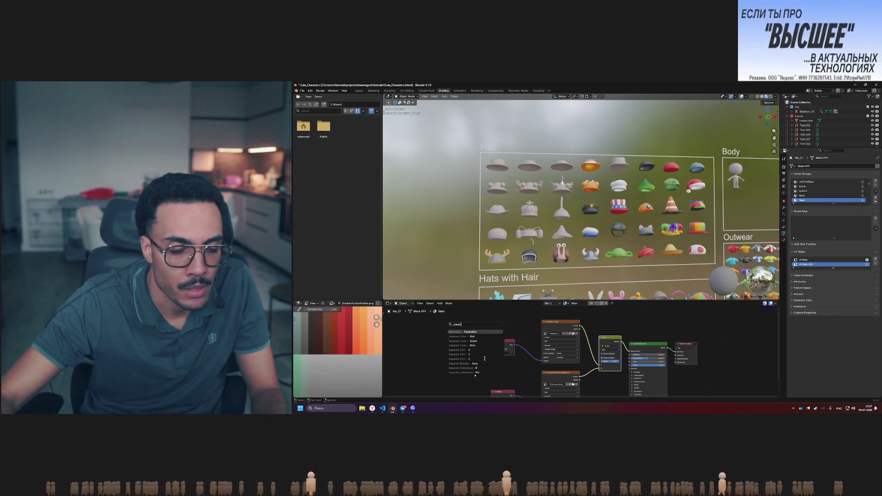
scroll(485, 358, "down", 10)
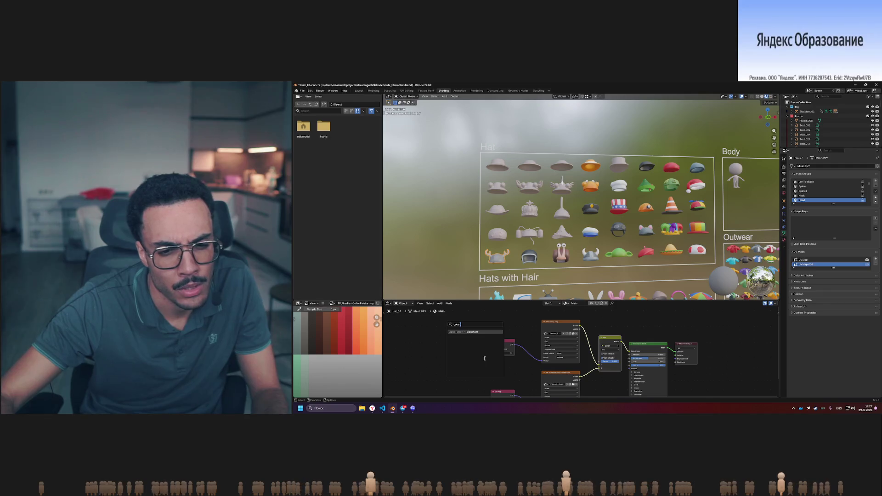
key("BackSpace")
key("BackSpace")
key("BackSpace")
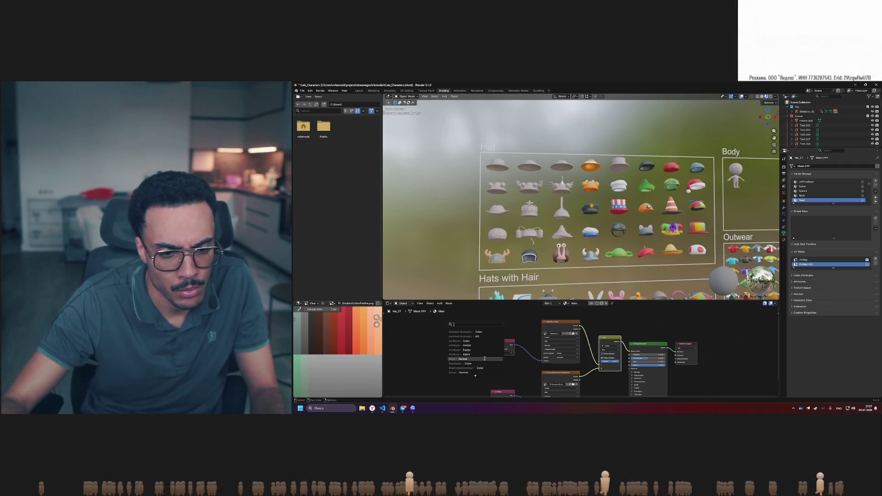
type("att")
key("BackSpace")
type("attr")
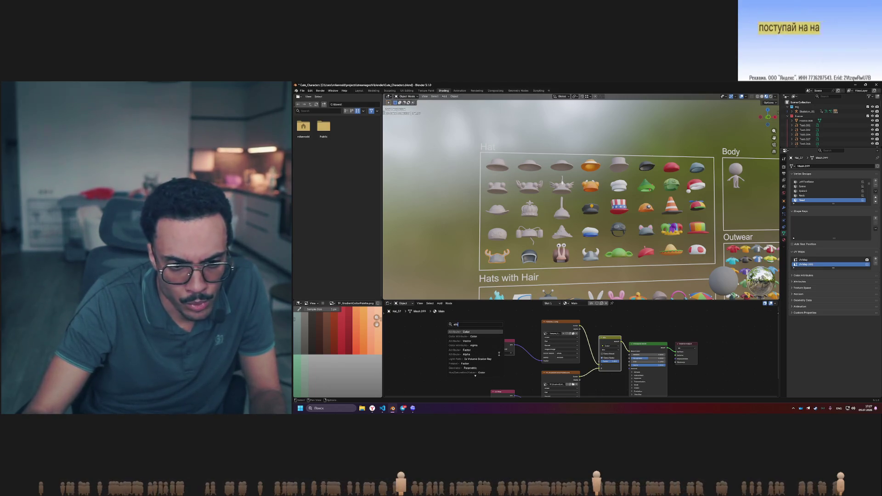
key("Down")
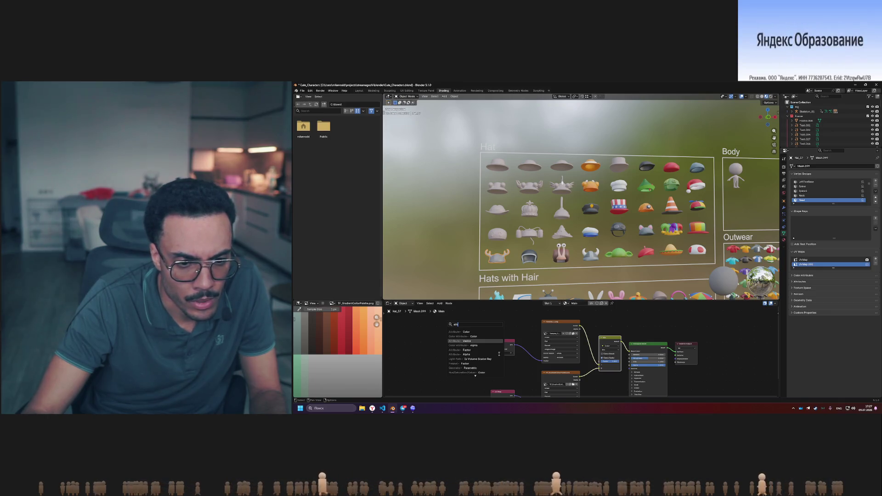
key("Down")
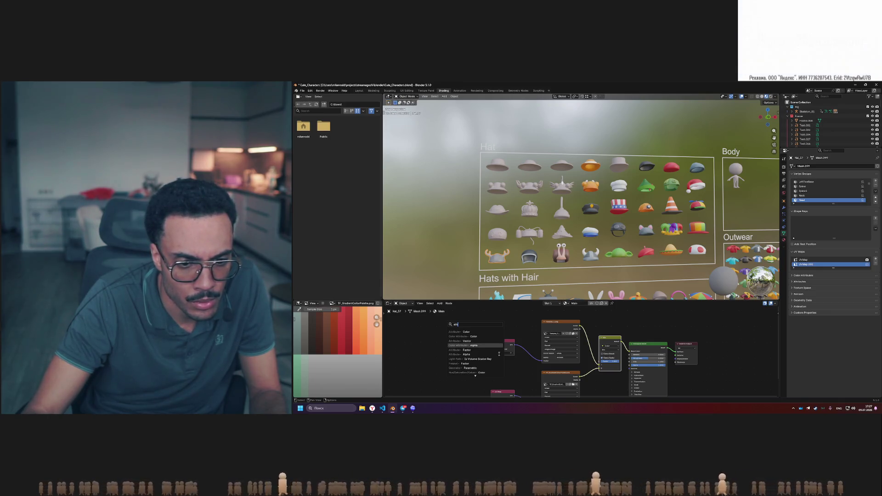
key("Down")
key("Return")
left_click(476, 349)
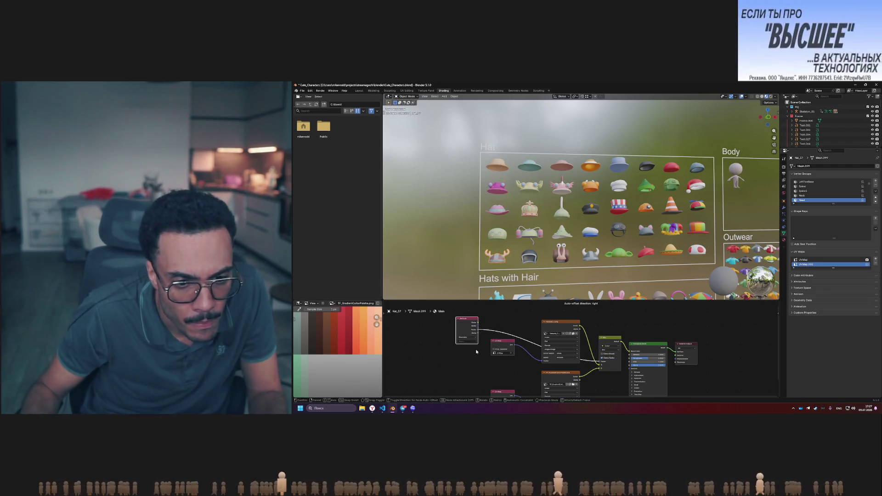
Check the Attribute node's type options, then show the hat's material settings
left_click(472, 339)
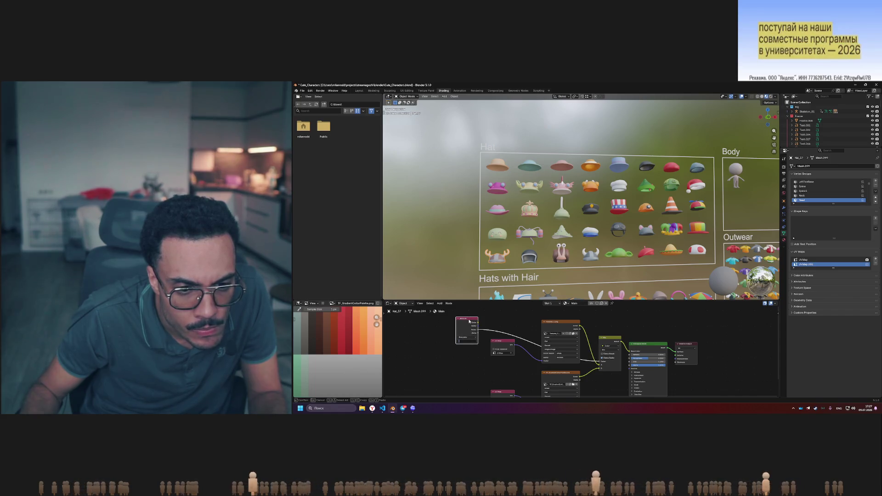
key("Escape")
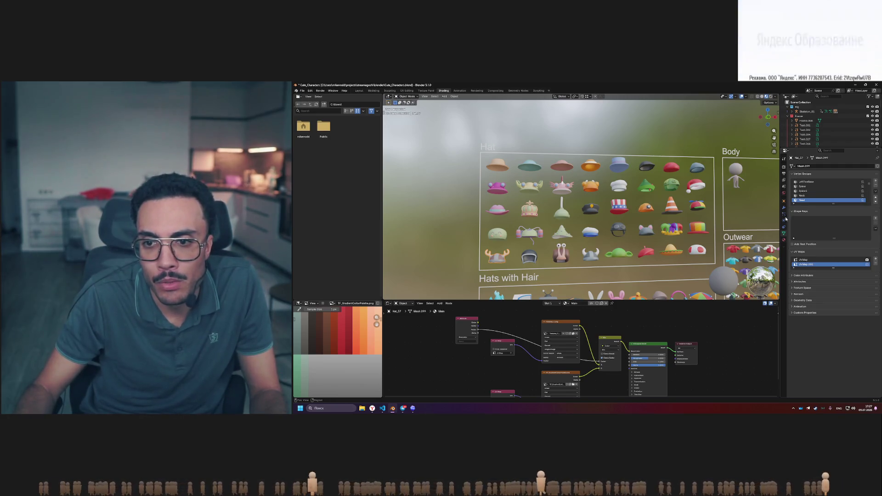
left_click(785, 239)
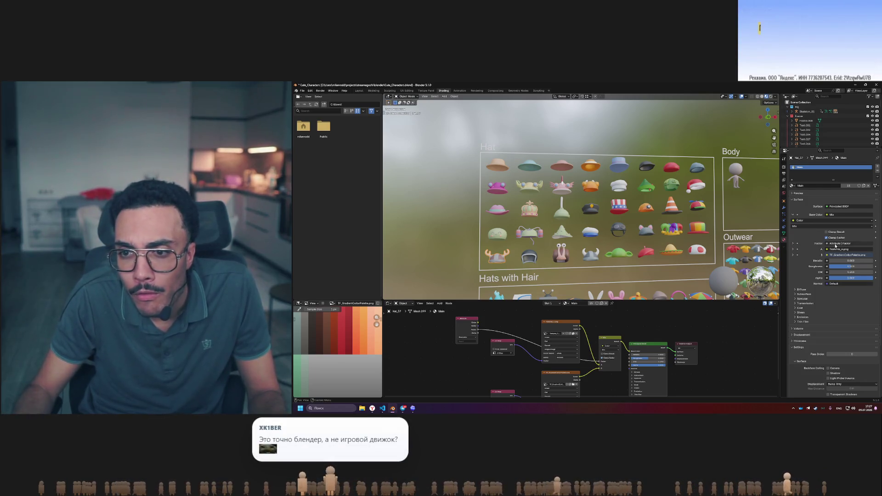
Check the Factor input's settings, enlarge the node editor and delete the Attribute node
left_click(793, 244)
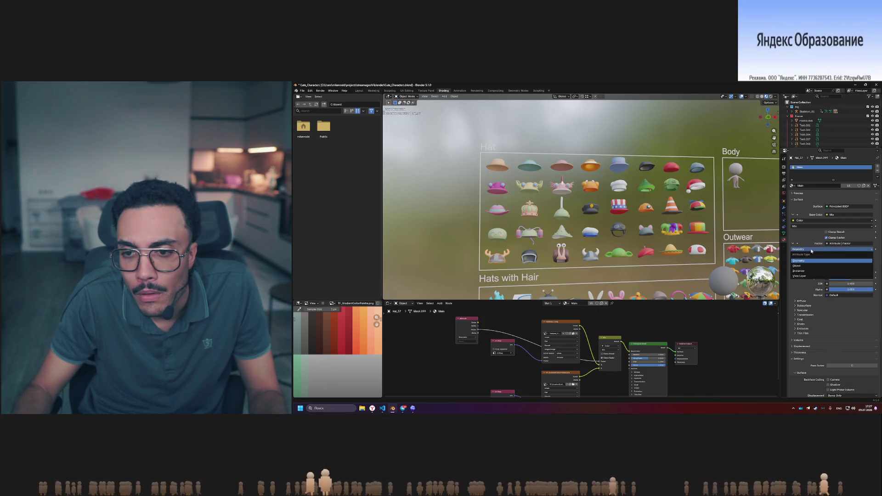
left_click(802, 256)
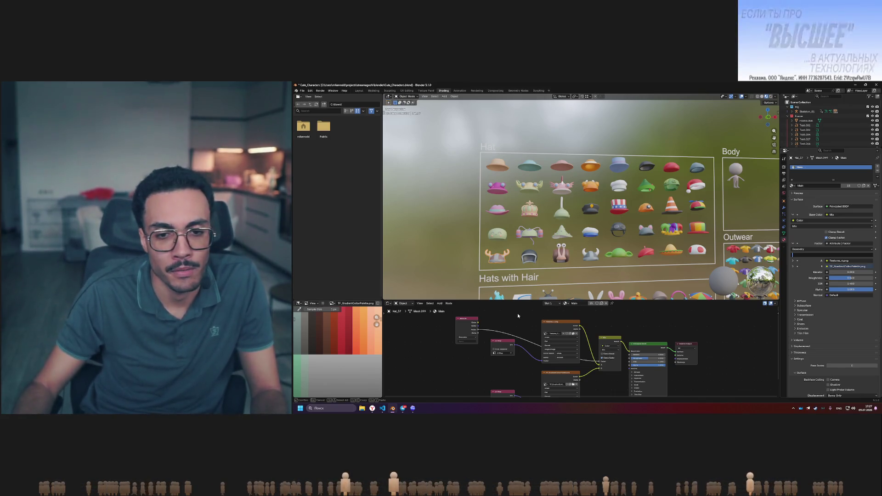
left_click_drag(533, 301, 525, 244)
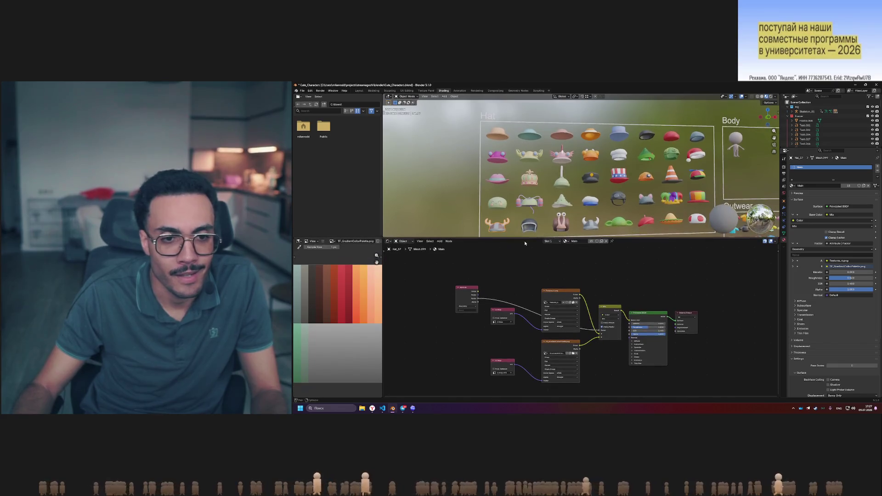
left_click(467, 291)
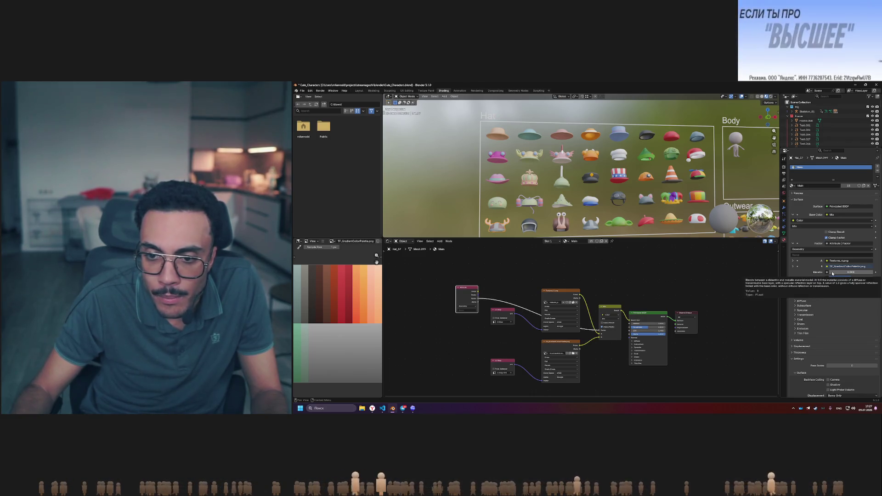
key("x")
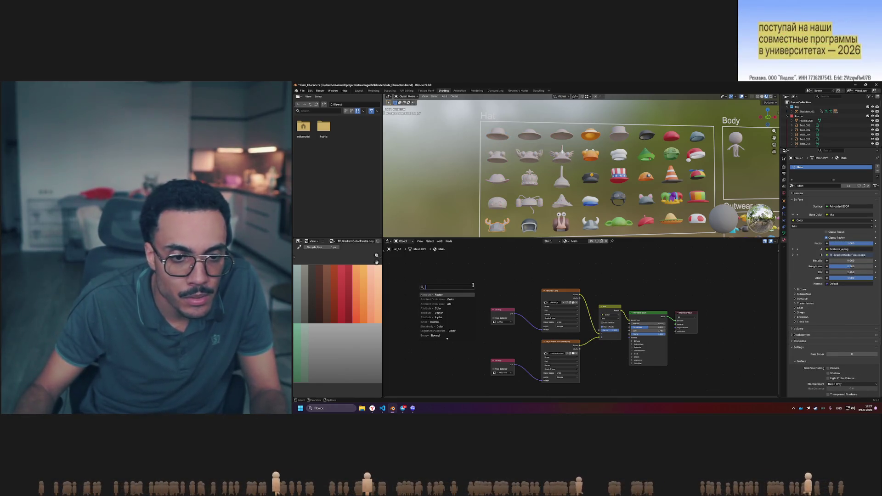
Try a Float Curve node on the Mix factor, moving its start point to about 0.64, then delete it
type("float")
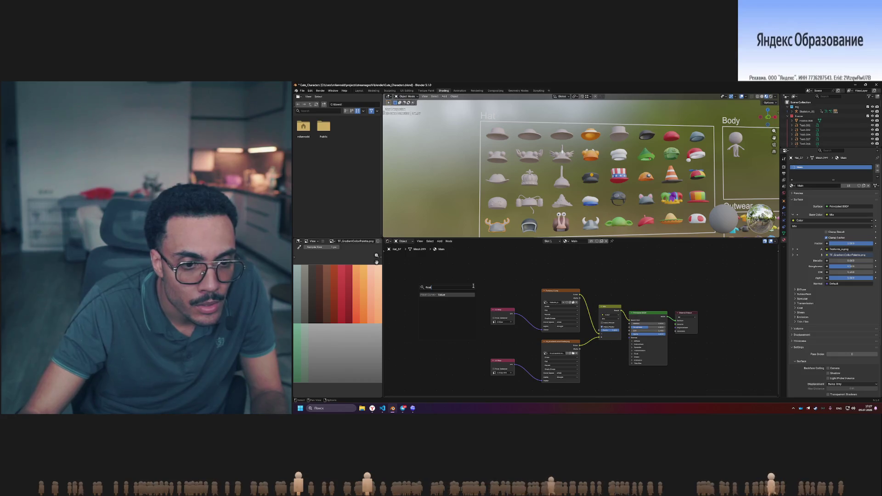
key("Return")
left_click(477, 269)
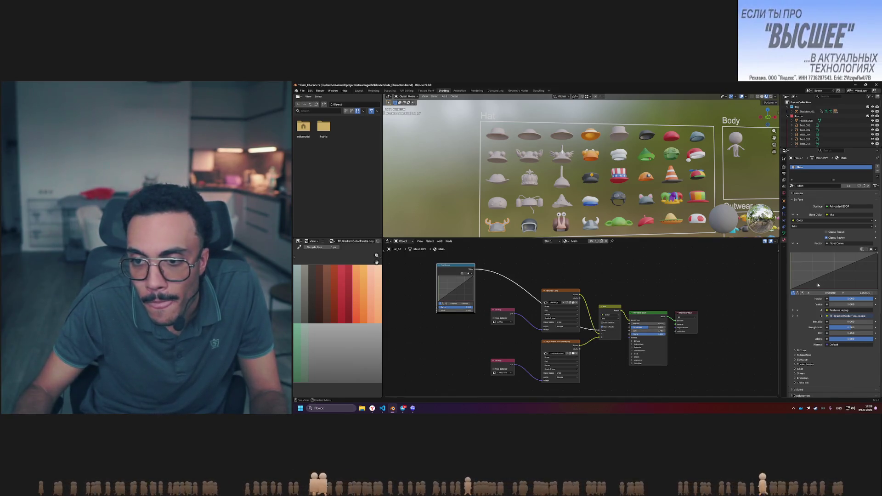
left_click_drag(792, 288, 848, 288)
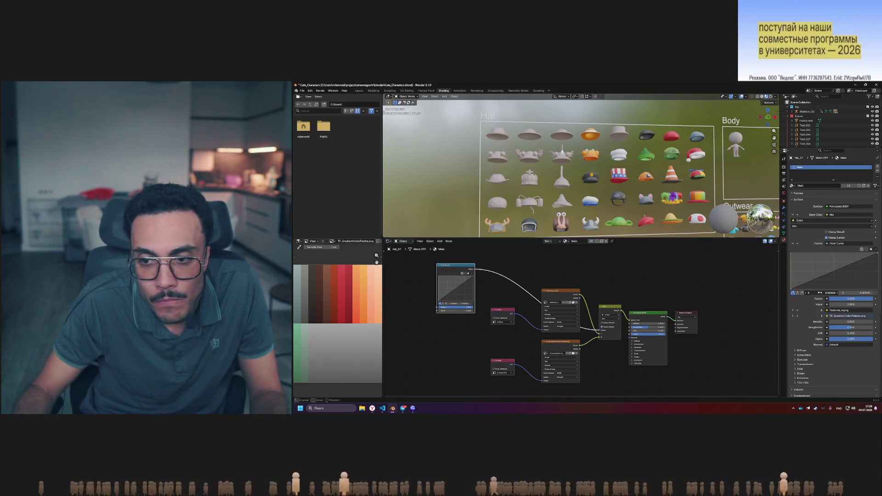
left_click(839, 245)
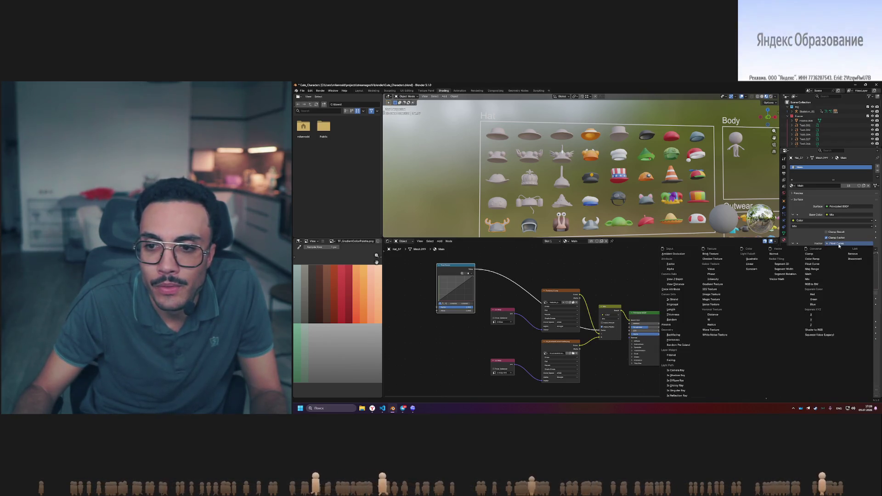
key("Escape")
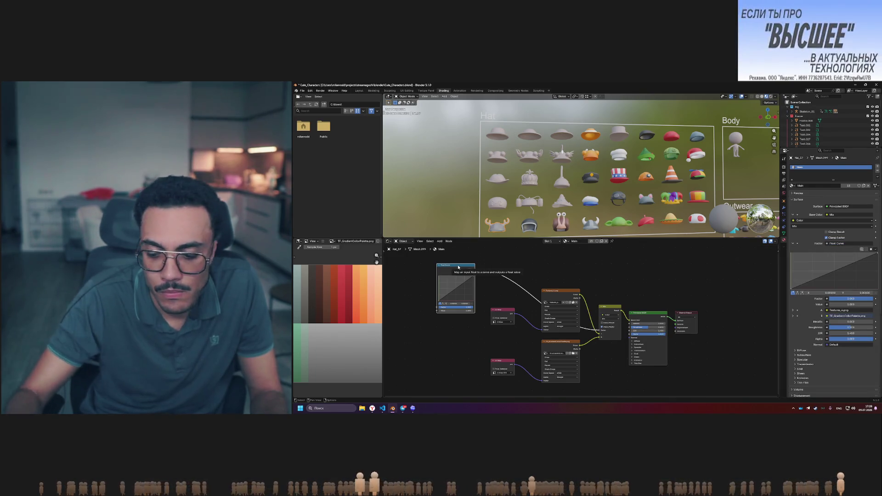
key("x")
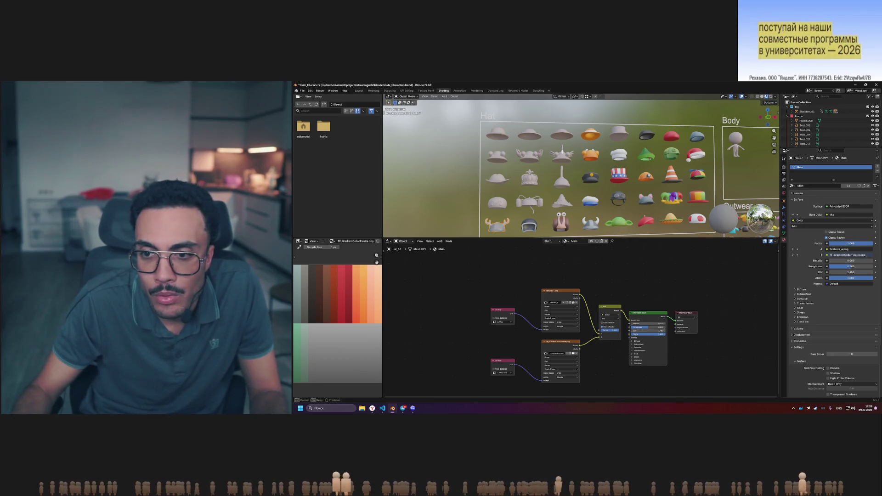
Sweep the Mix Color factor between 0 and 1 to preview the texture blend
mouse_move(851, 244)
left_mouse_down()
mouse_move(873, 243)
mouse_move(846, 244)
left_mouse_up()
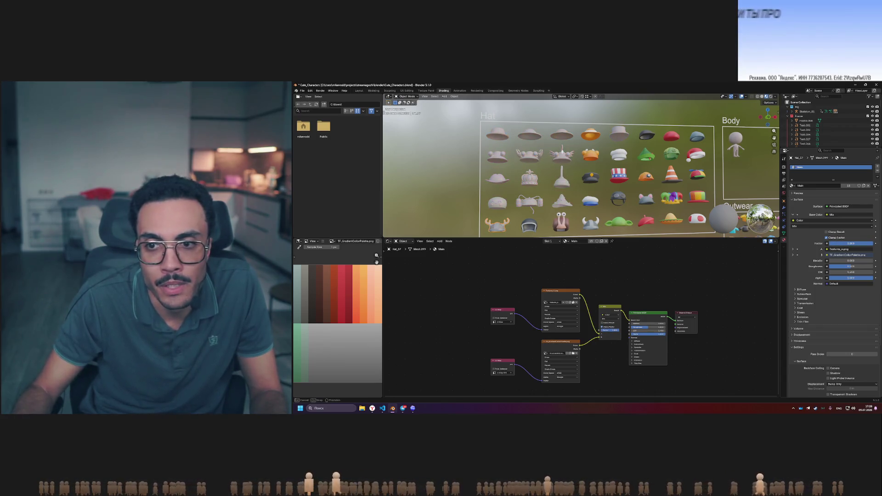
mouse_move(845, 243)
left_mouse_down()
mouse_move(837, 244)
mouse_move(873, 244)
mouse_move(829, 243)
mouse_move(872, 244)
left_mouse_up()
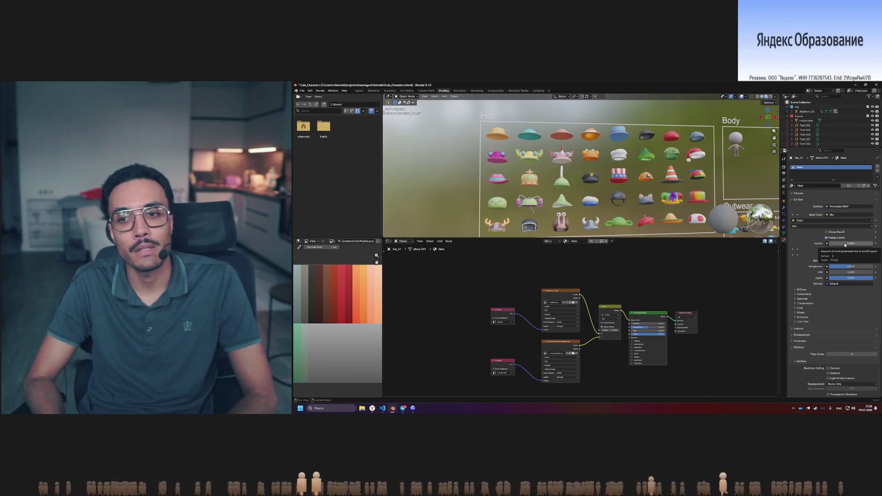
mouse_move(845, 244)
left_mouse_down()
mouse_move(874, 245)
mouse_move(844, 244)
left_mouse_up()
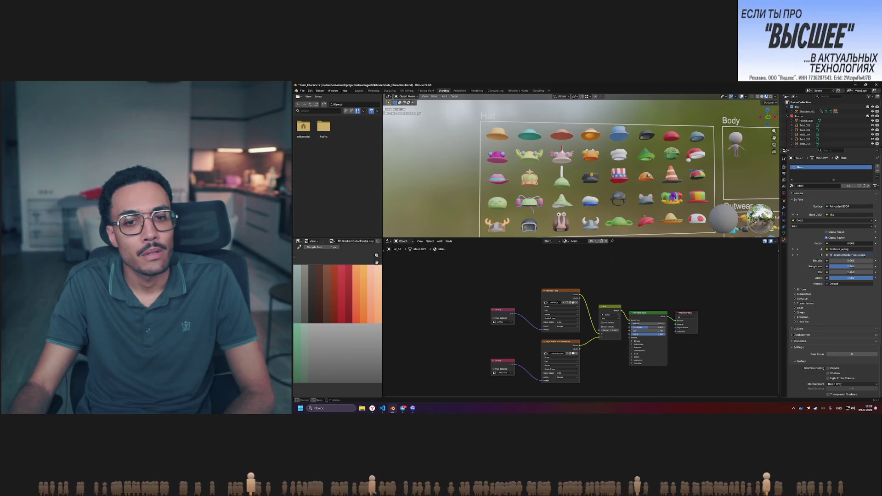
left_click_drag(844, 243, 873, 243)
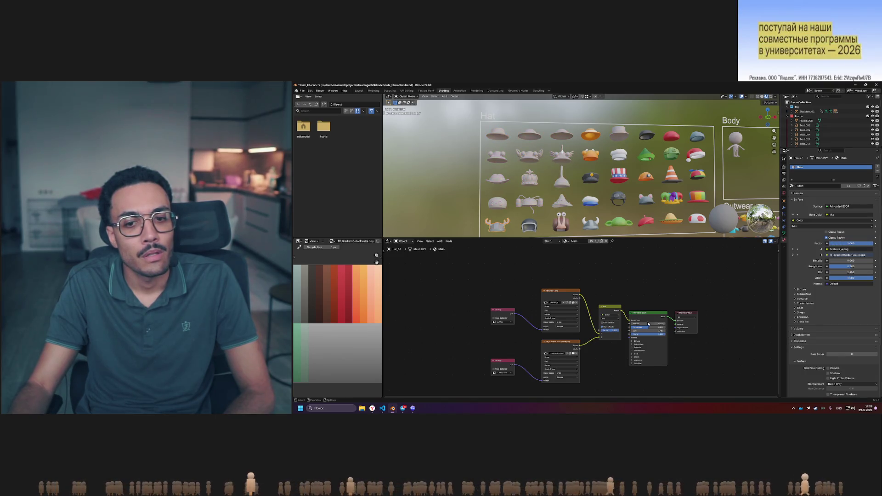
Add a Value node linked to the Mix factor and place it in the editor
key("shift+a")
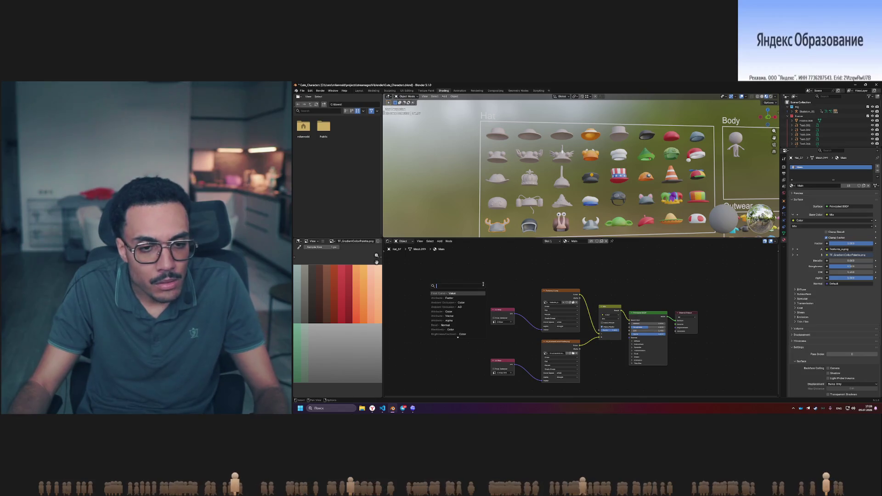
type("in")
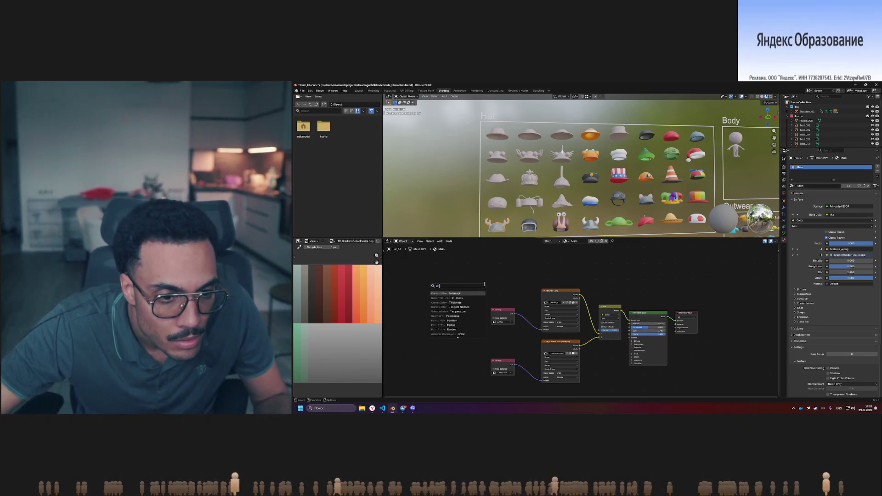
type("terc")
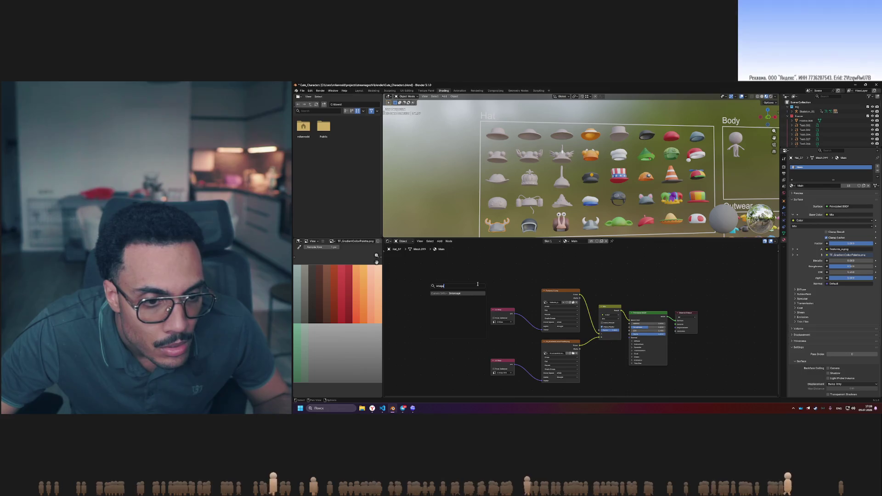
key("BackSpace")
key("BackSpace")
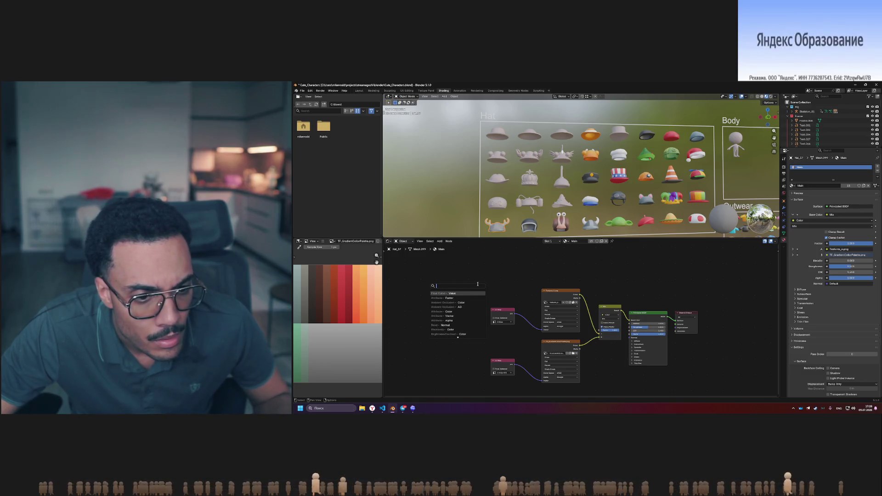
type("val")
key("Return")
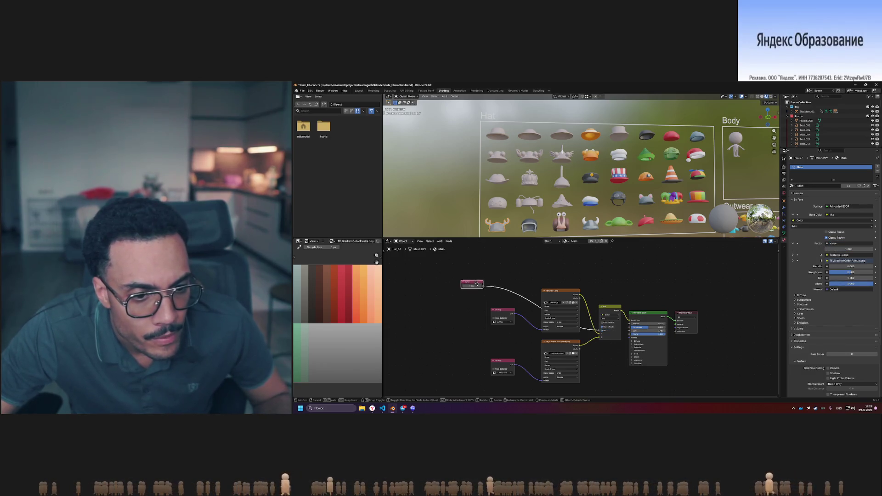
left_click(477, 285)
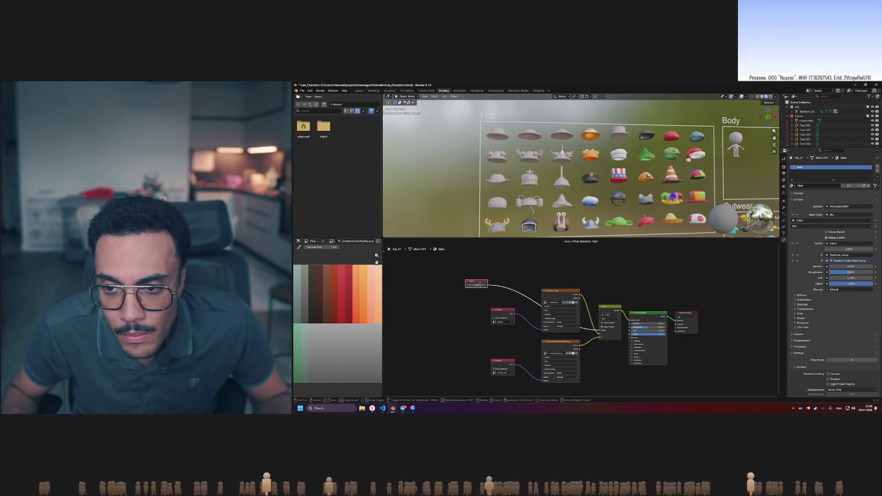